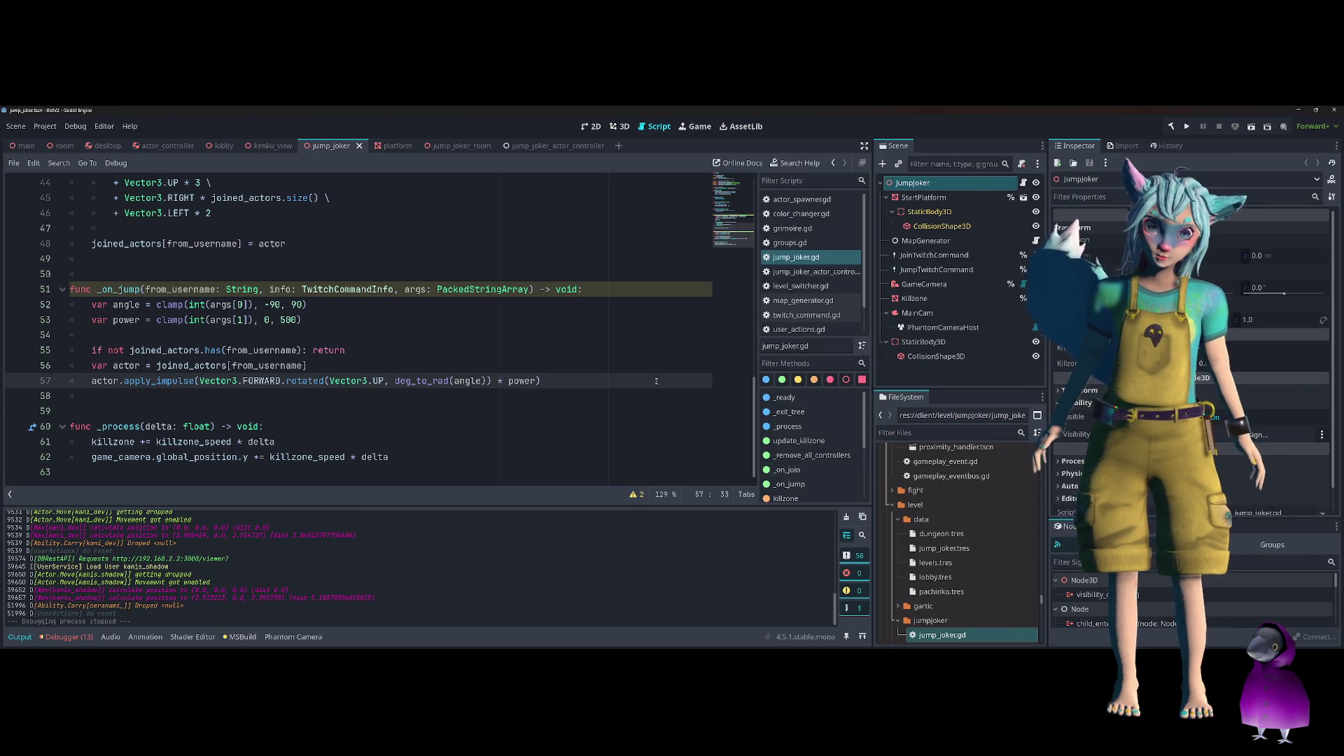
Swap the vectors on line 57 so the impulse reads Vector3.UP.rotated(Vector3.FORWARD, …)
left_click(315, 381)
key("ctrl+z")
key("ctrl+z")
key("ctrl+z")
left_click(313, 420)
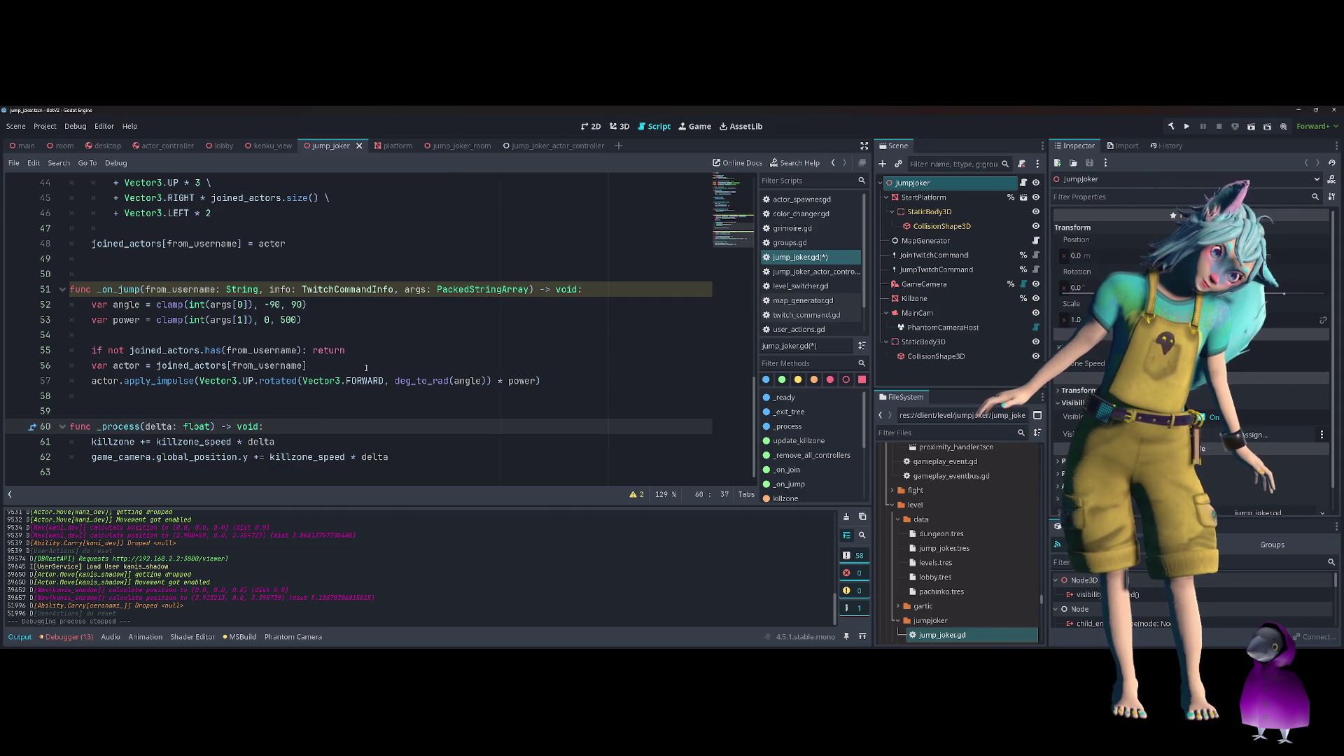
left_click(248, 380)
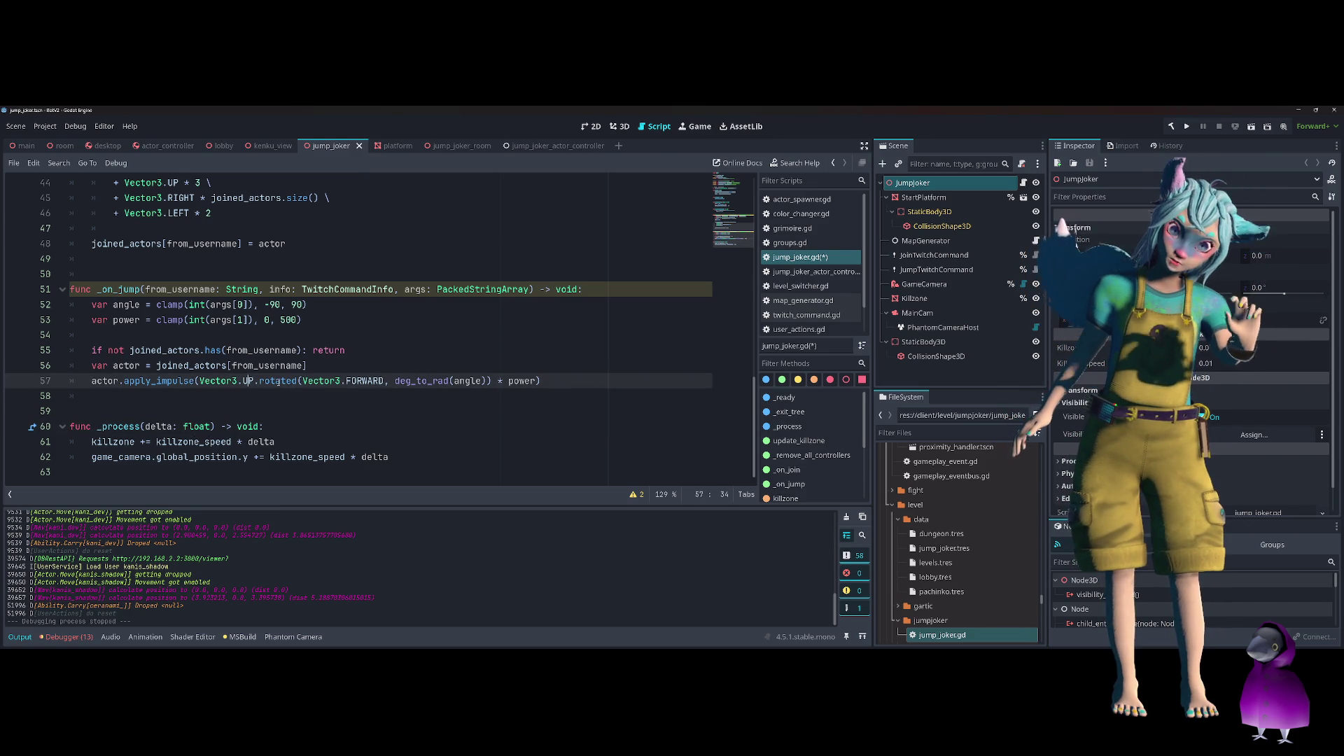
mouse_move(277, 380)
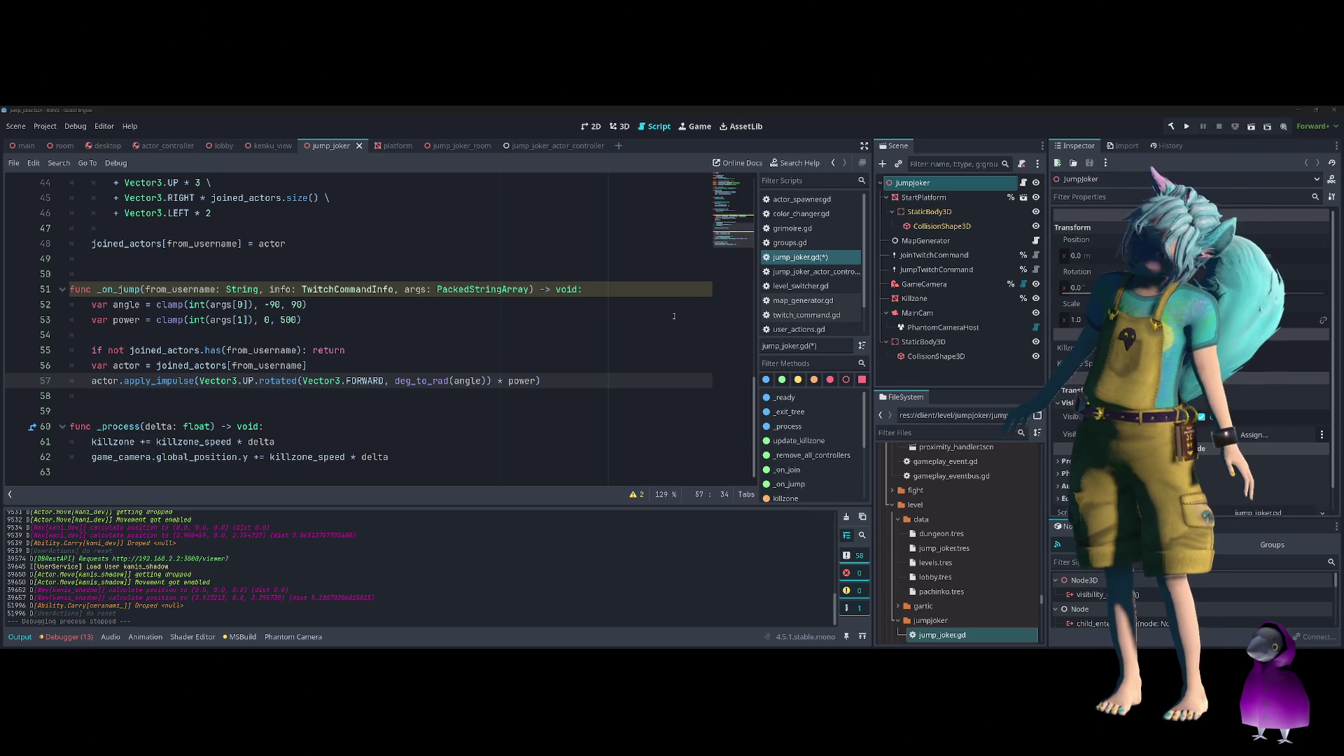
left_click(635, 291)
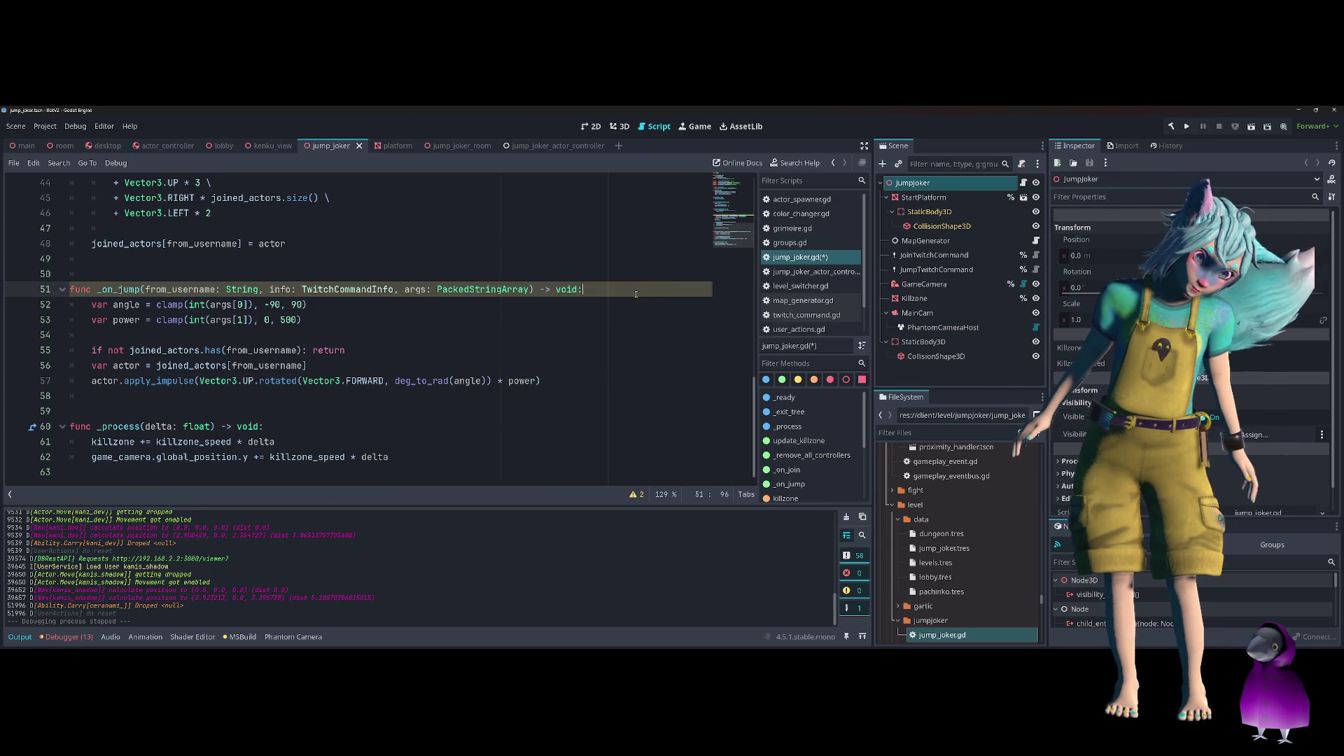
left_click(384, 381)
double_click(264, 380)
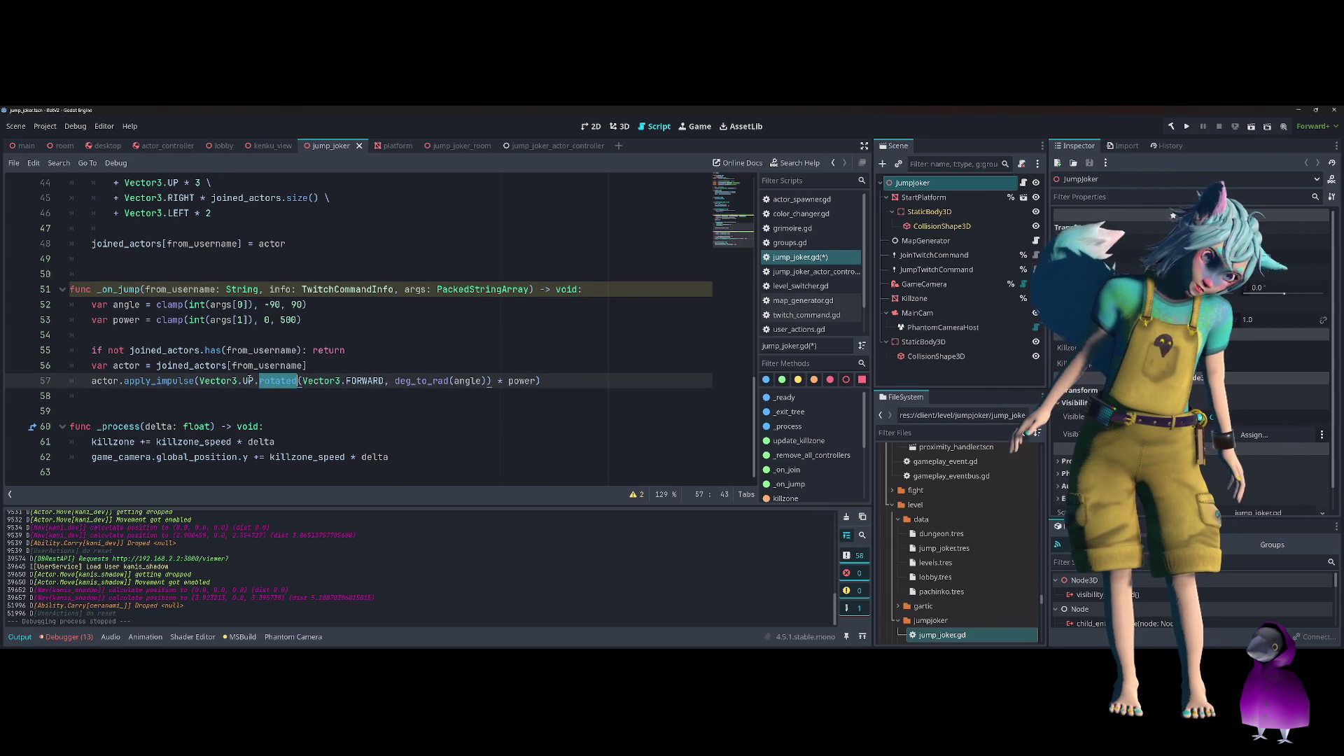
left_click_drag(201, 381, 254, 381)
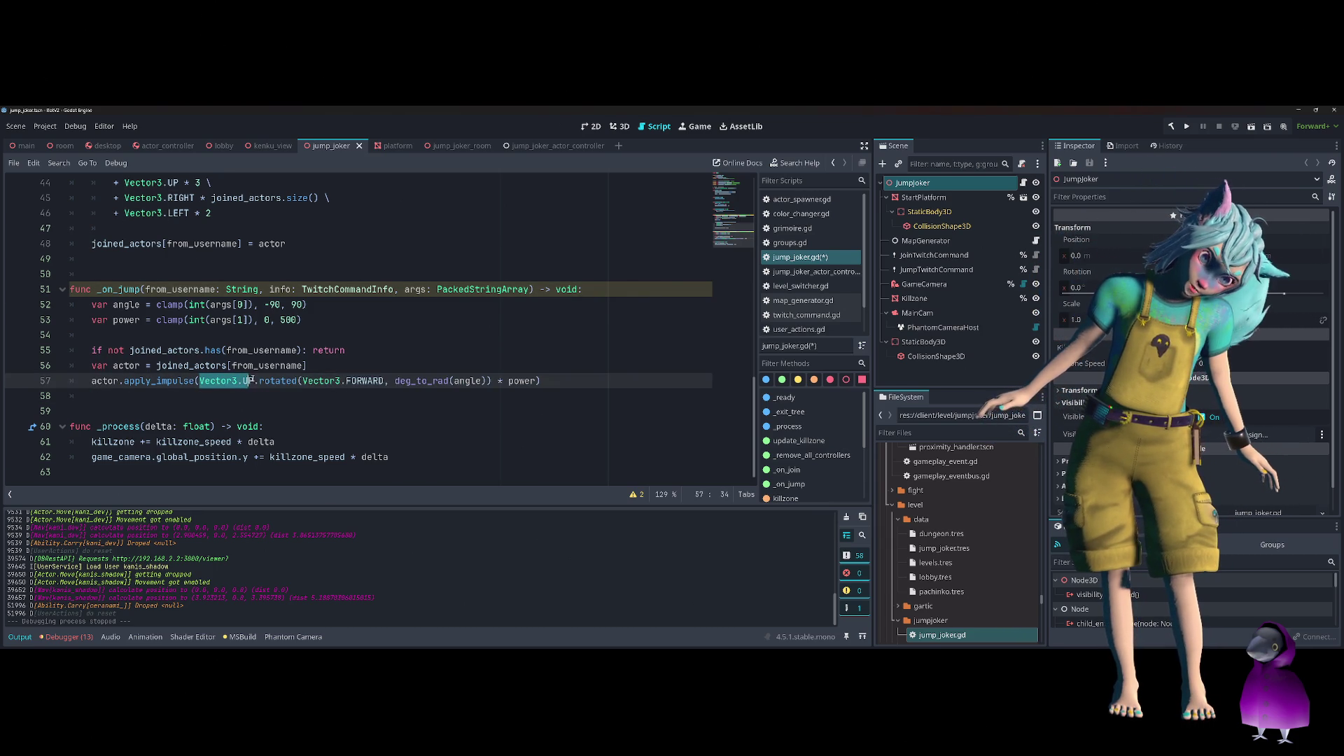
left_click(440, 483)
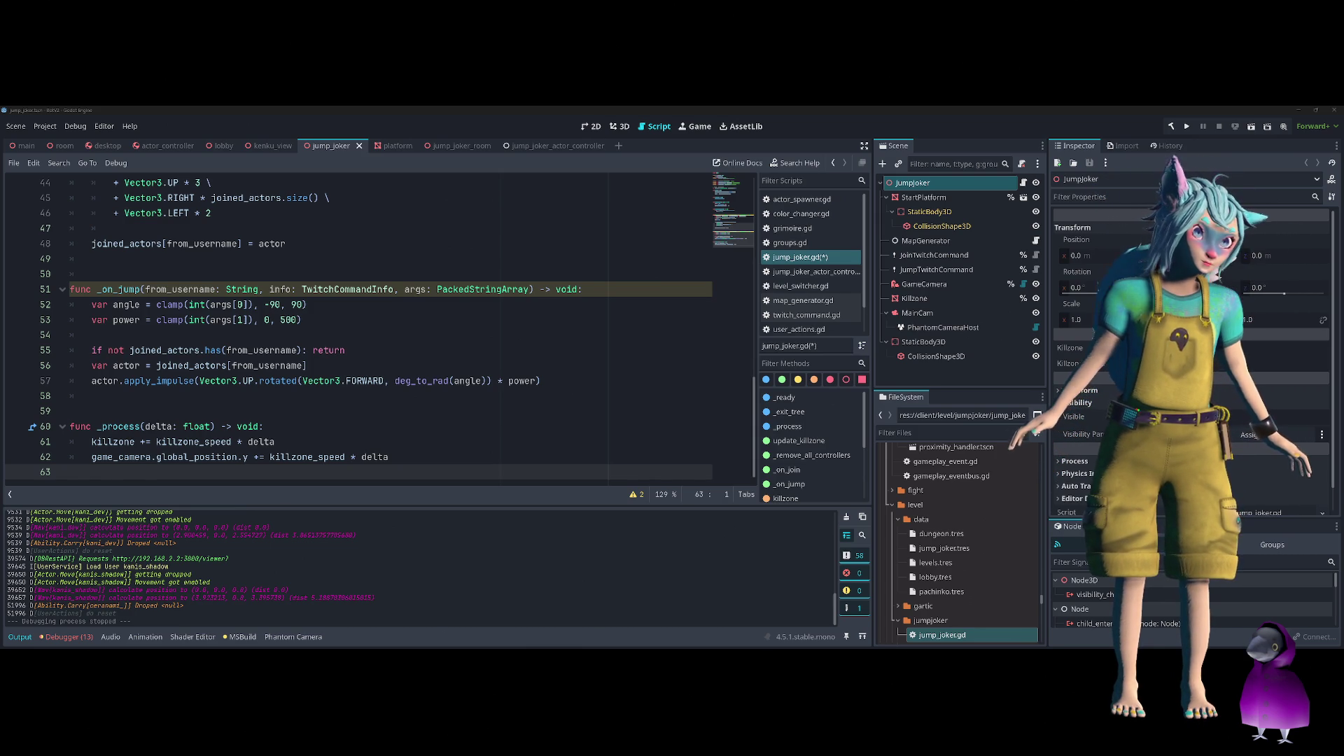
left_click(465, 322)
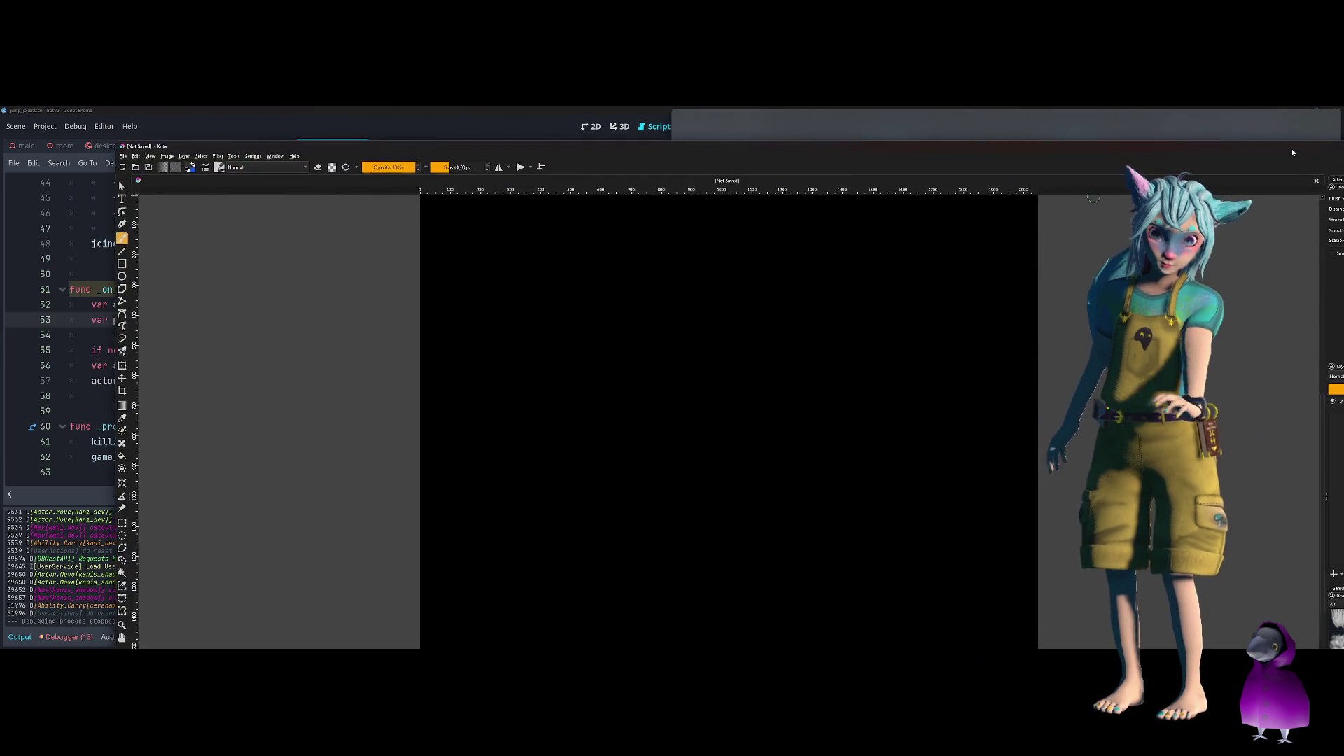
Snap the Krita window into the top-right quarter and stretch it taller
left_click(1291, 148)
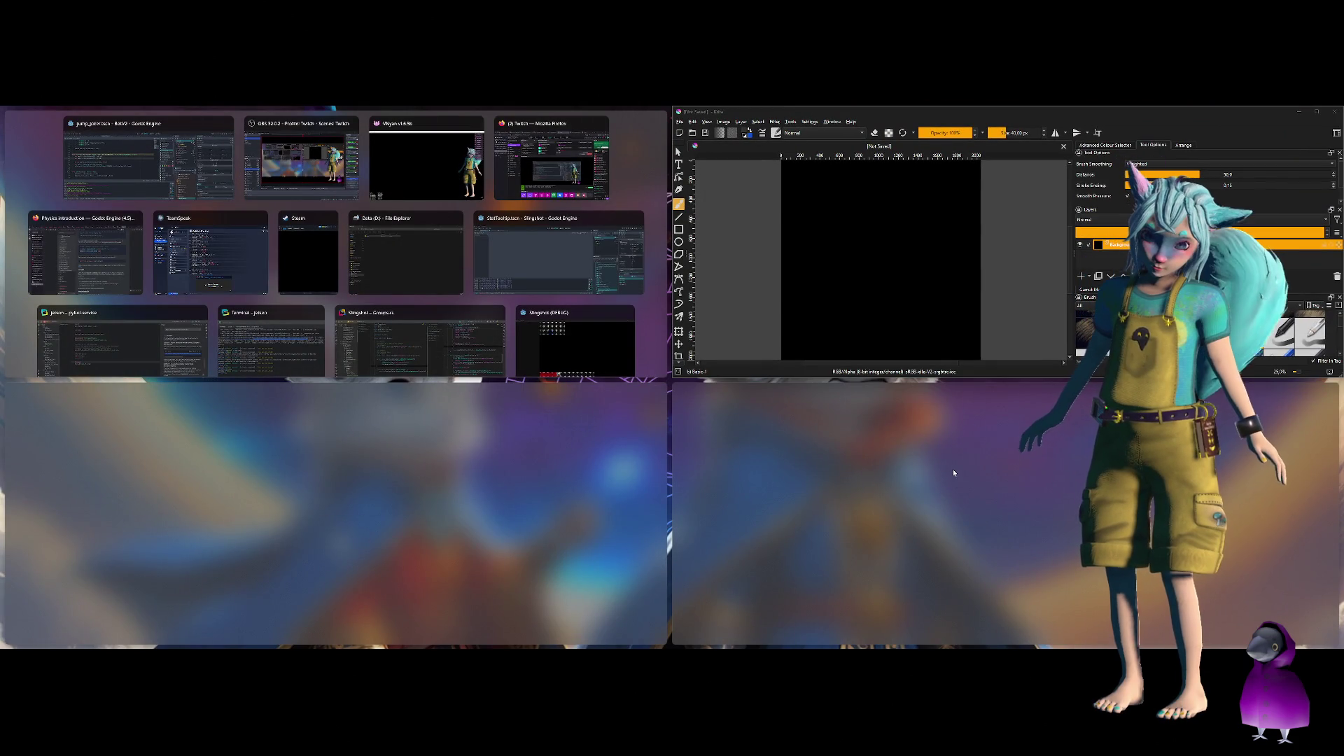
left_click(954, 471)
left_click_drag(868, 376, 864, 640)
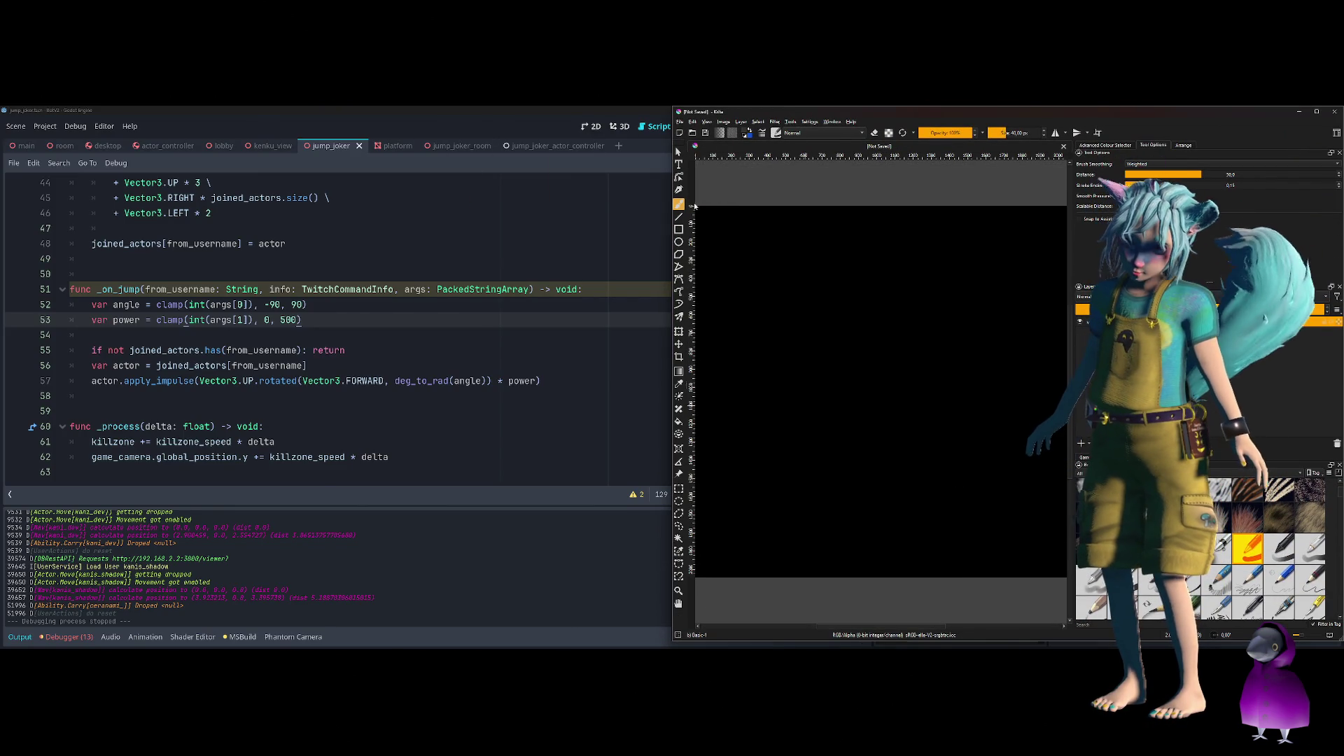
Sketch vertical and horizontal axes with a blue tilted arrow, then select FORWARD on line 57
mouse_move(793, 269)
left_mouse_down()
mouse_move(798, 402)
mouse_move(900, 350)
left_mouse_up()
left_click_drag(799, 417, 935, 425)
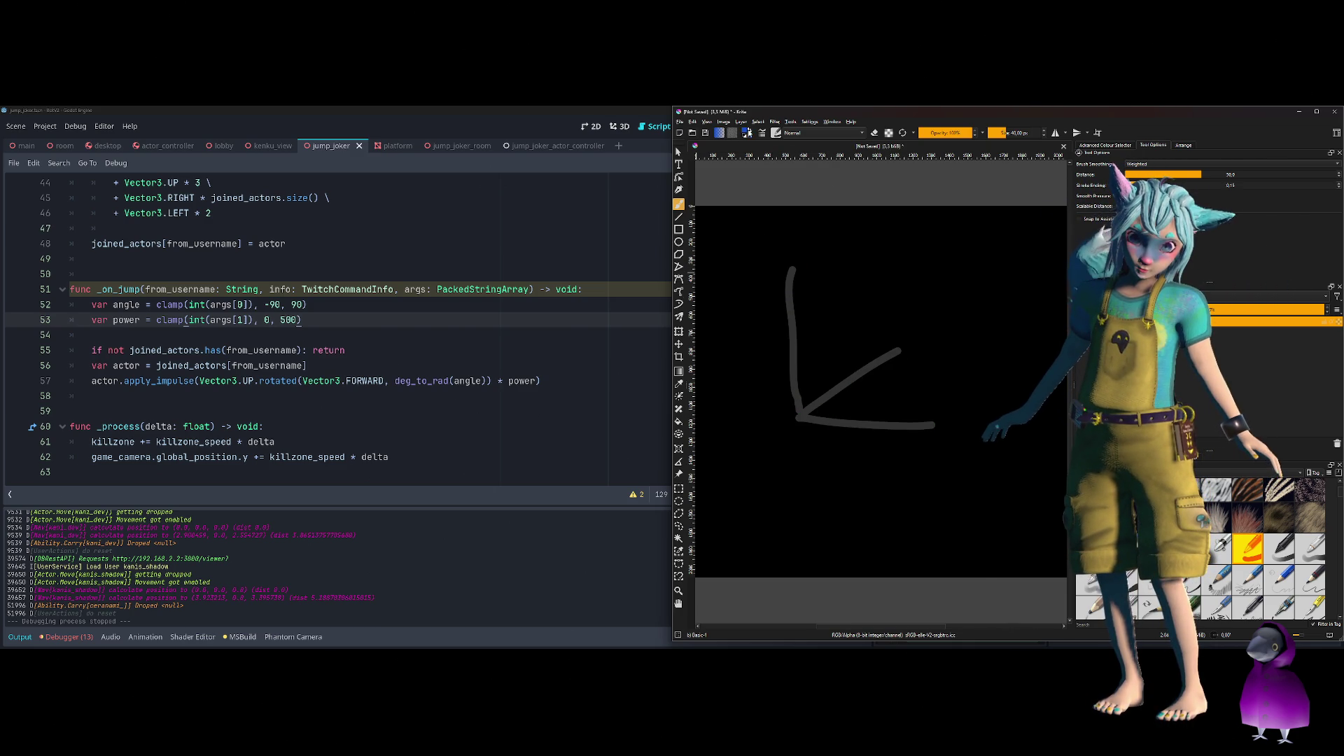
left_click_drag(790, 271, 793, 419)
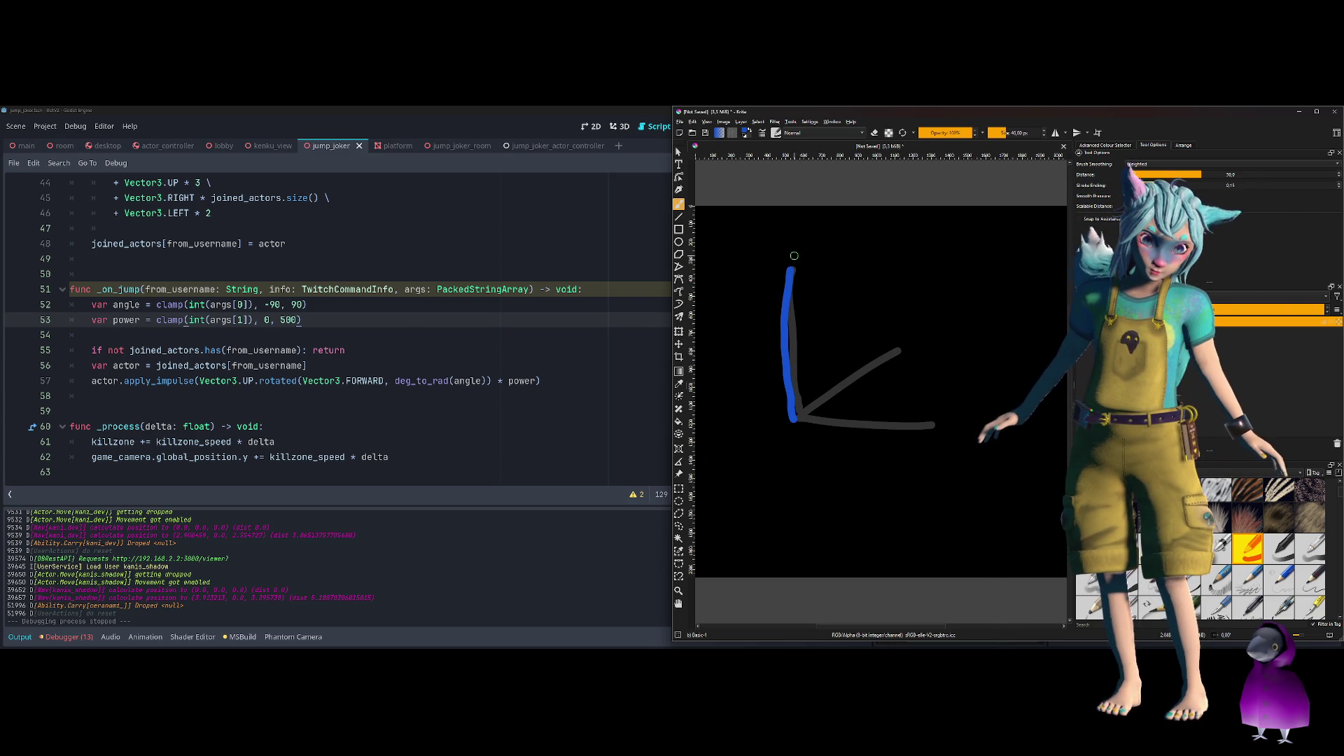
left_click_drag(883, 341, 910, 362)
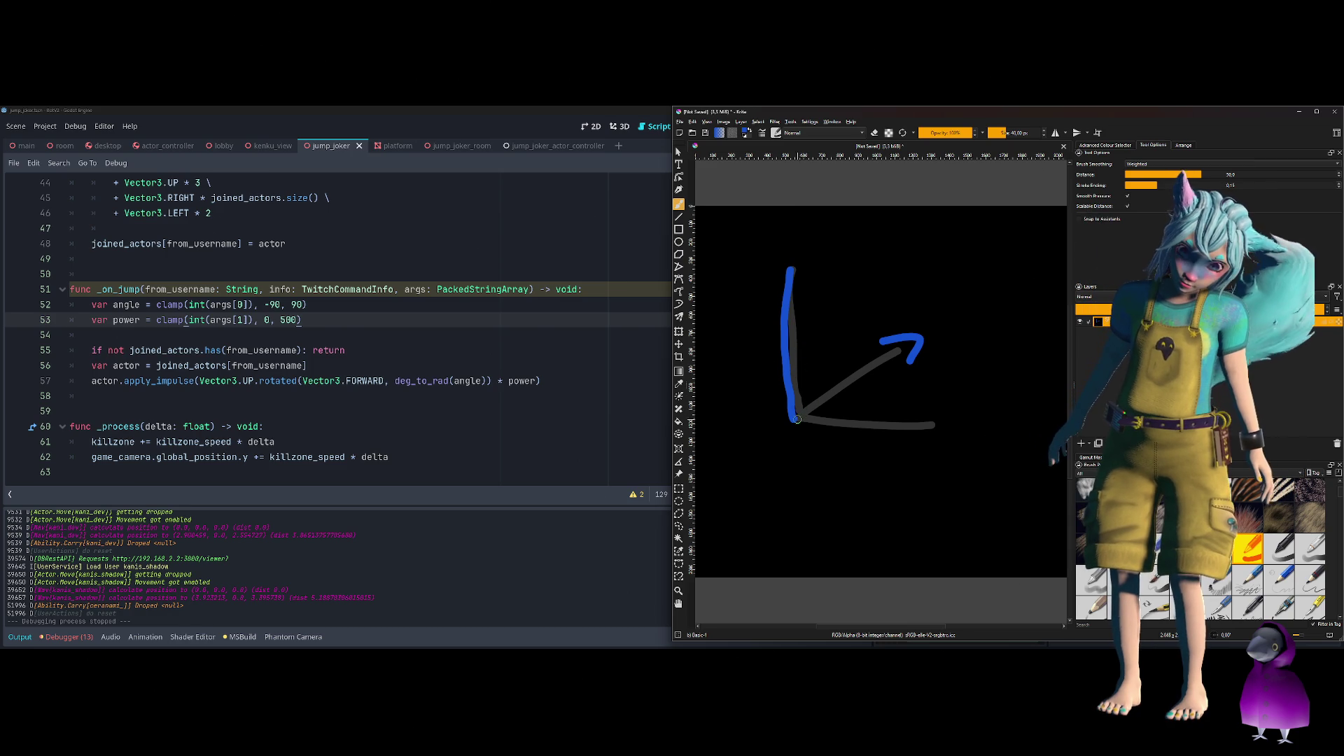
left_click_drag(806, 412, 874, 364)
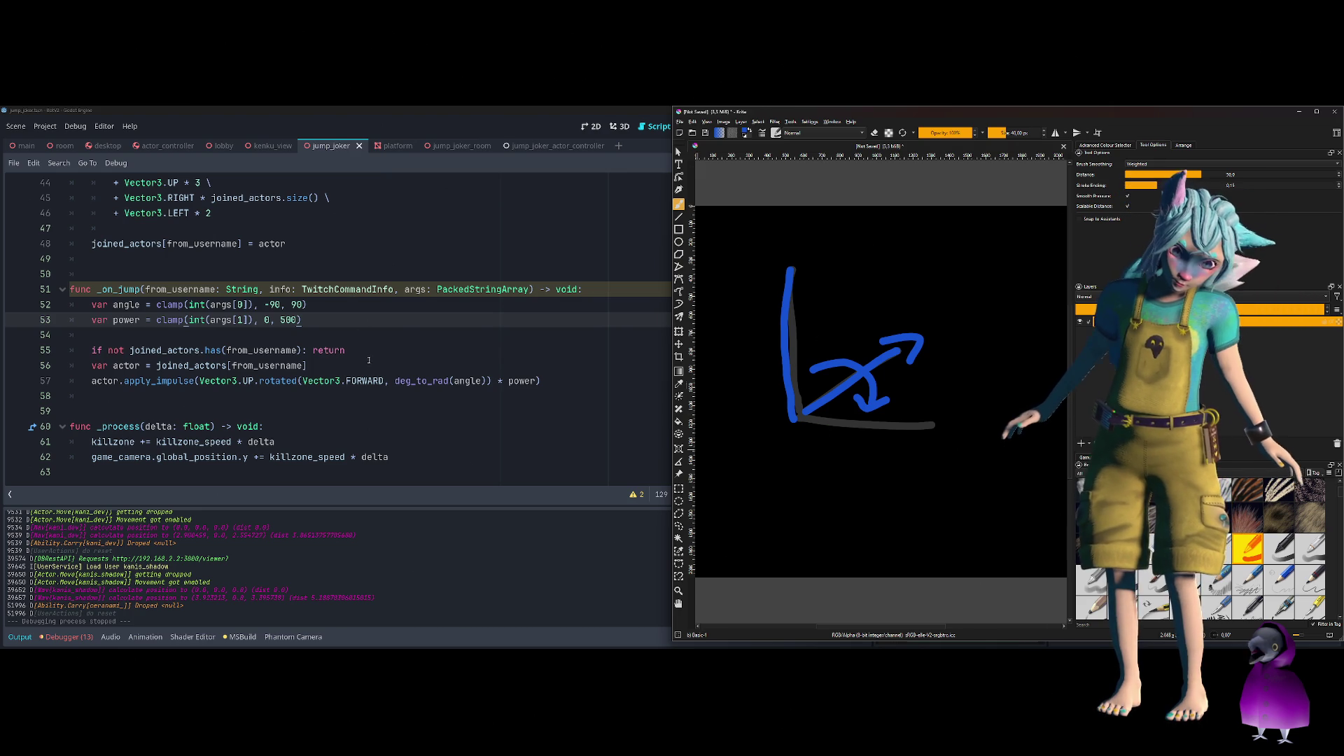
double_click(350, 381)
Replace FORWARD with BACK on line 57, save the script, and rebuild and run the project
type("V")
key("BackSpace")
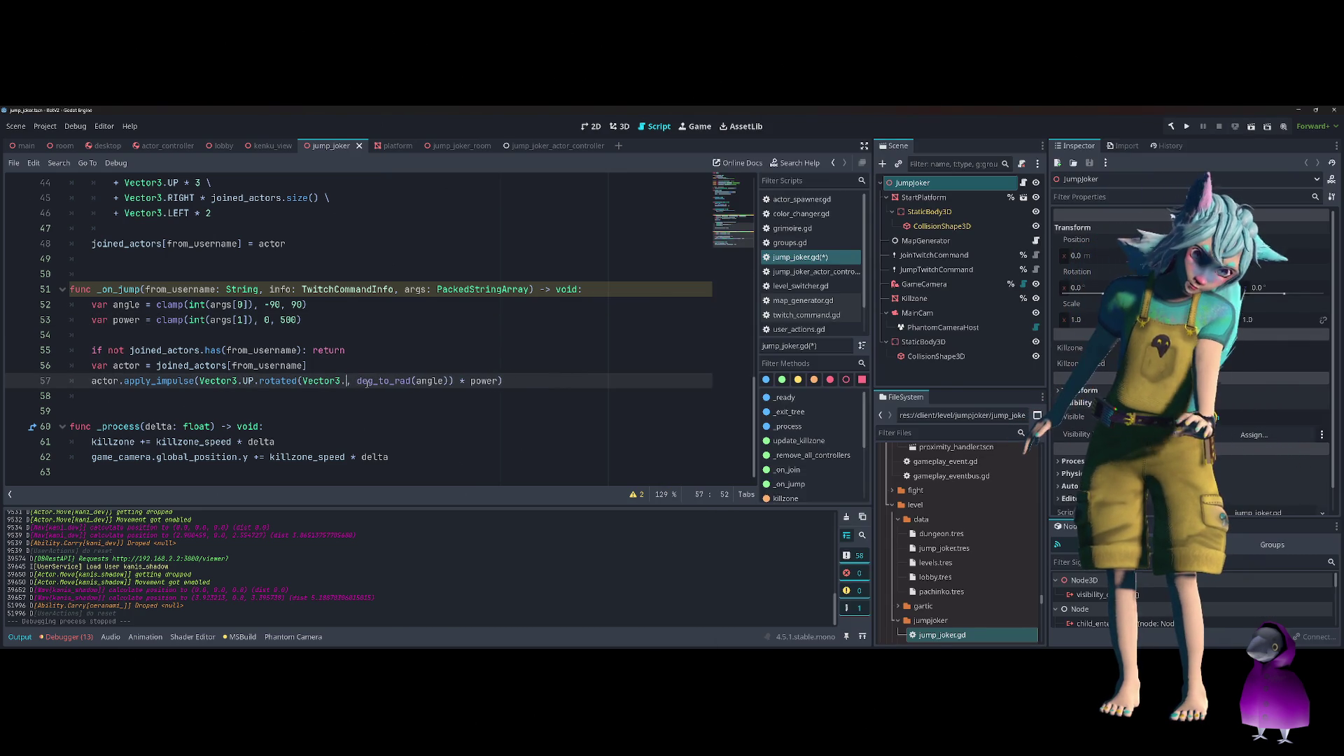
type("BACKWARD")
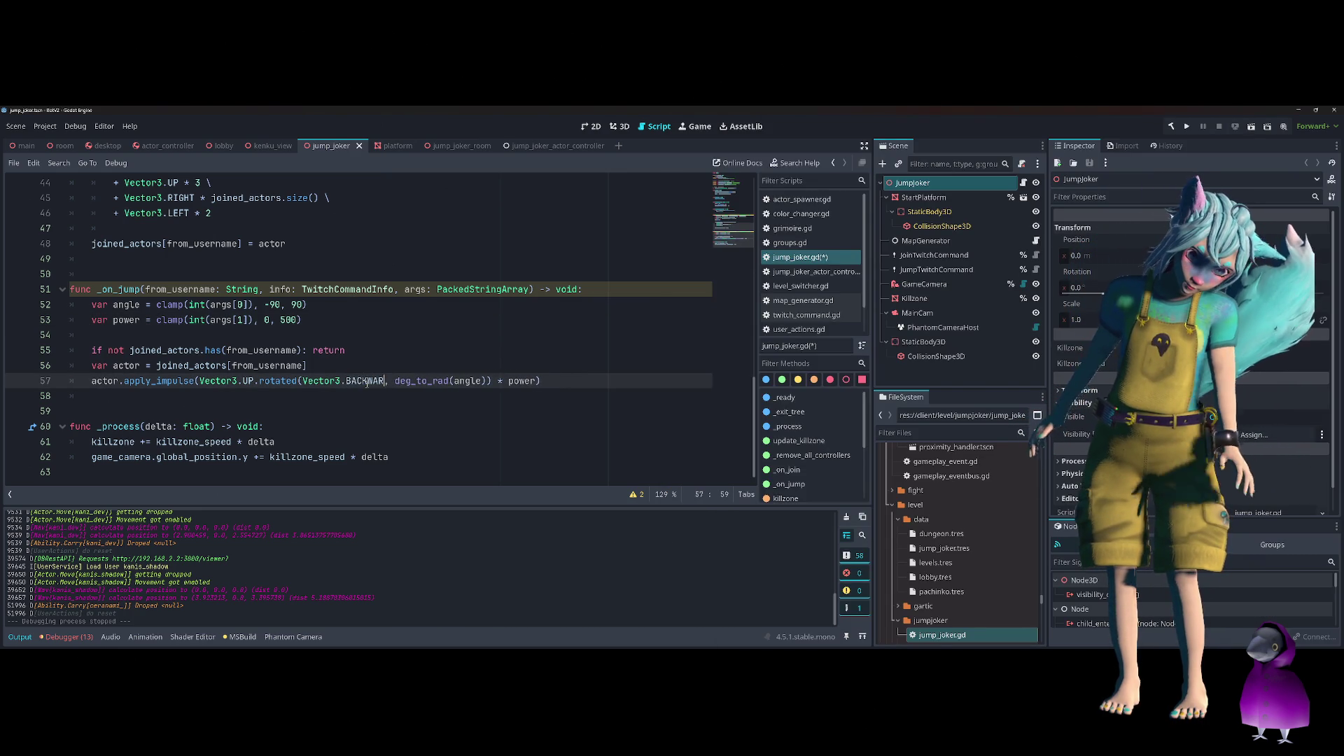
key("ctrl+s")
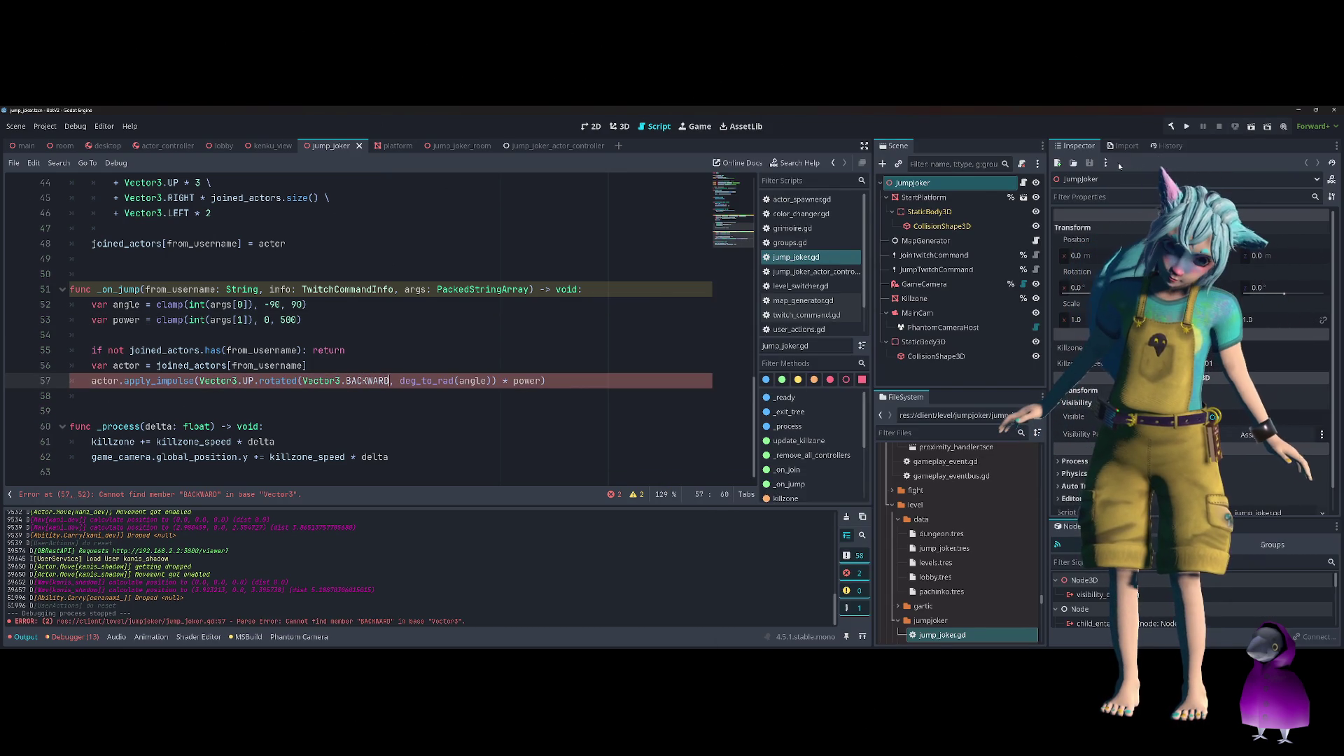
key("ctrl+Right")
key("BackSpace")
key("BackSpace")
key("BackSpace")
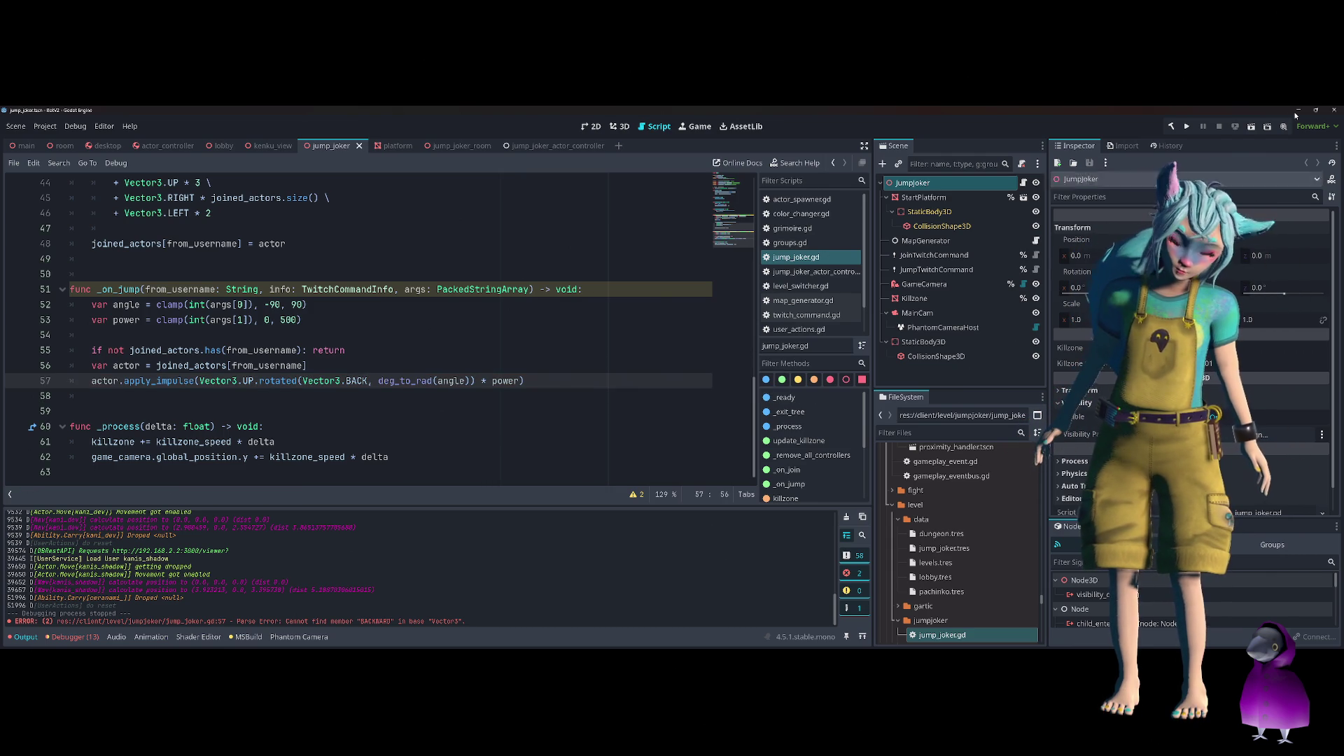
left_click(1190, 127)
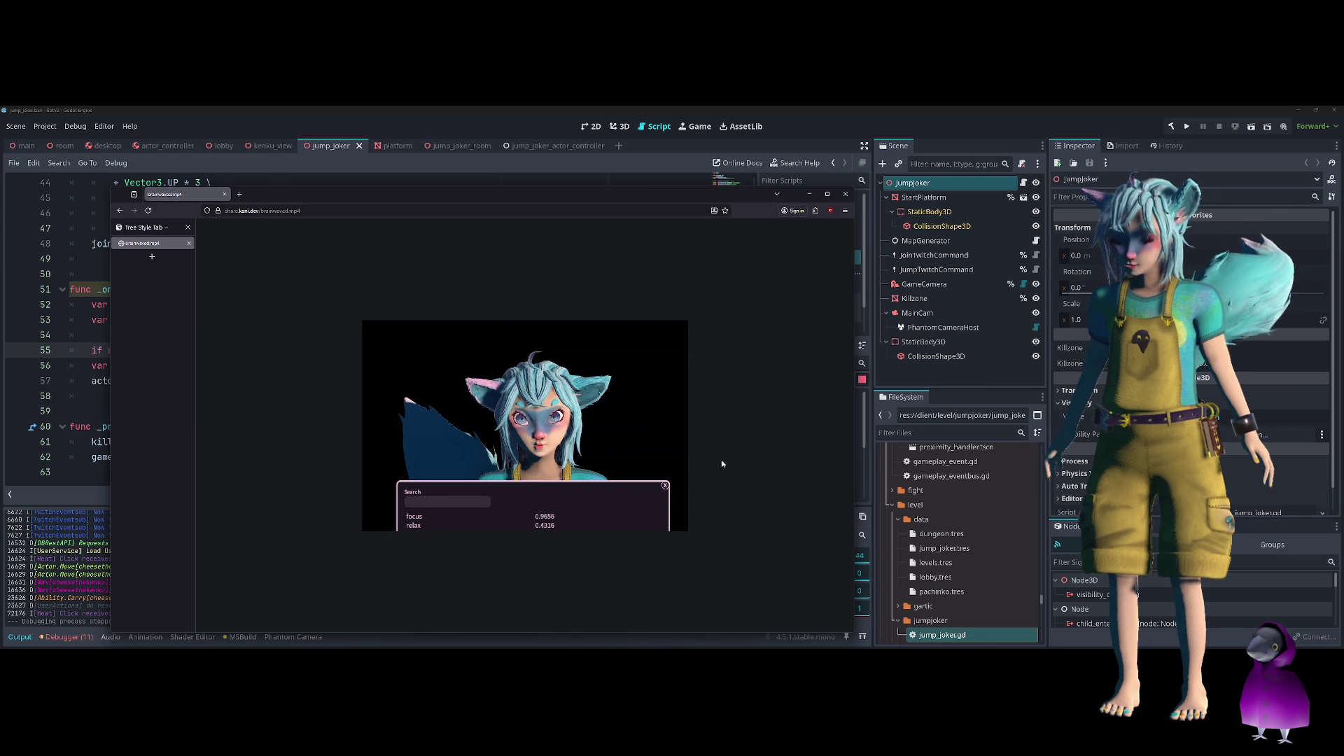
Close the Firefox video window and return to the empty line after the jump function
mouse_move(570, 491)
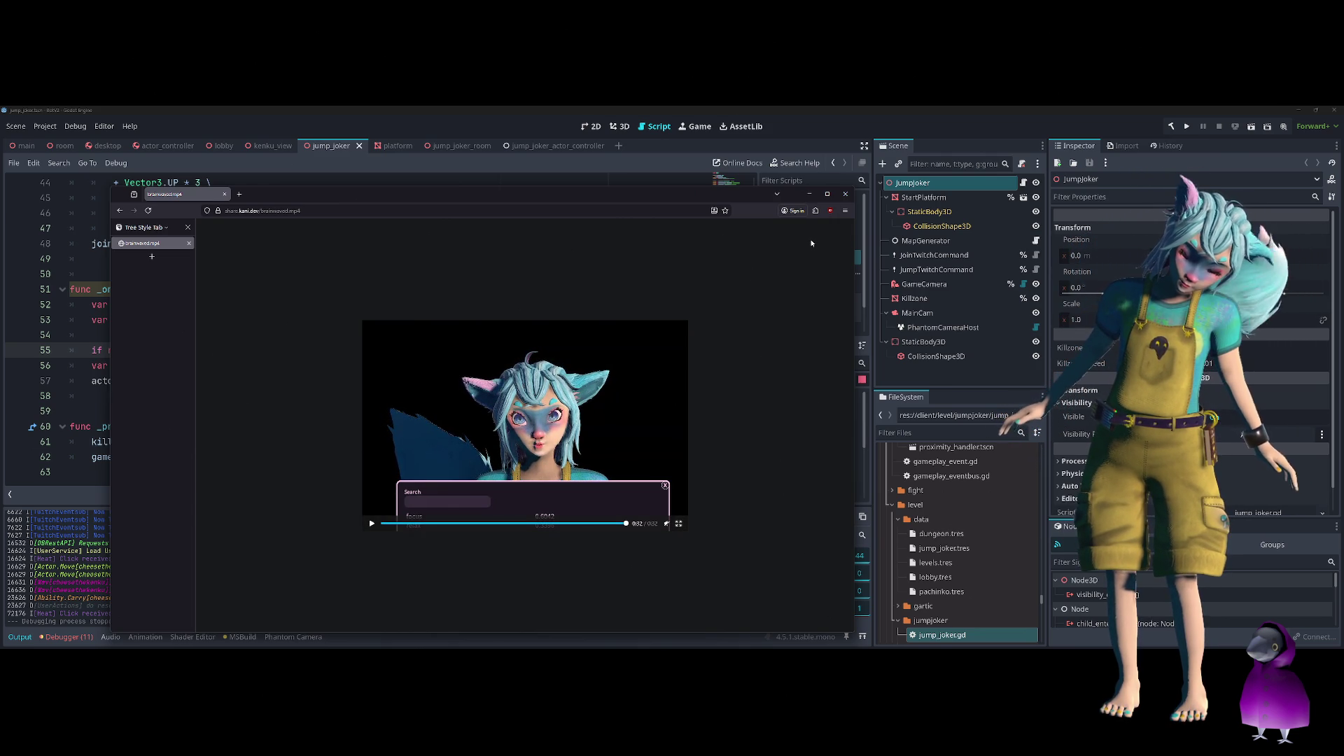
left_click(845, 197)
left_click(356, 399)
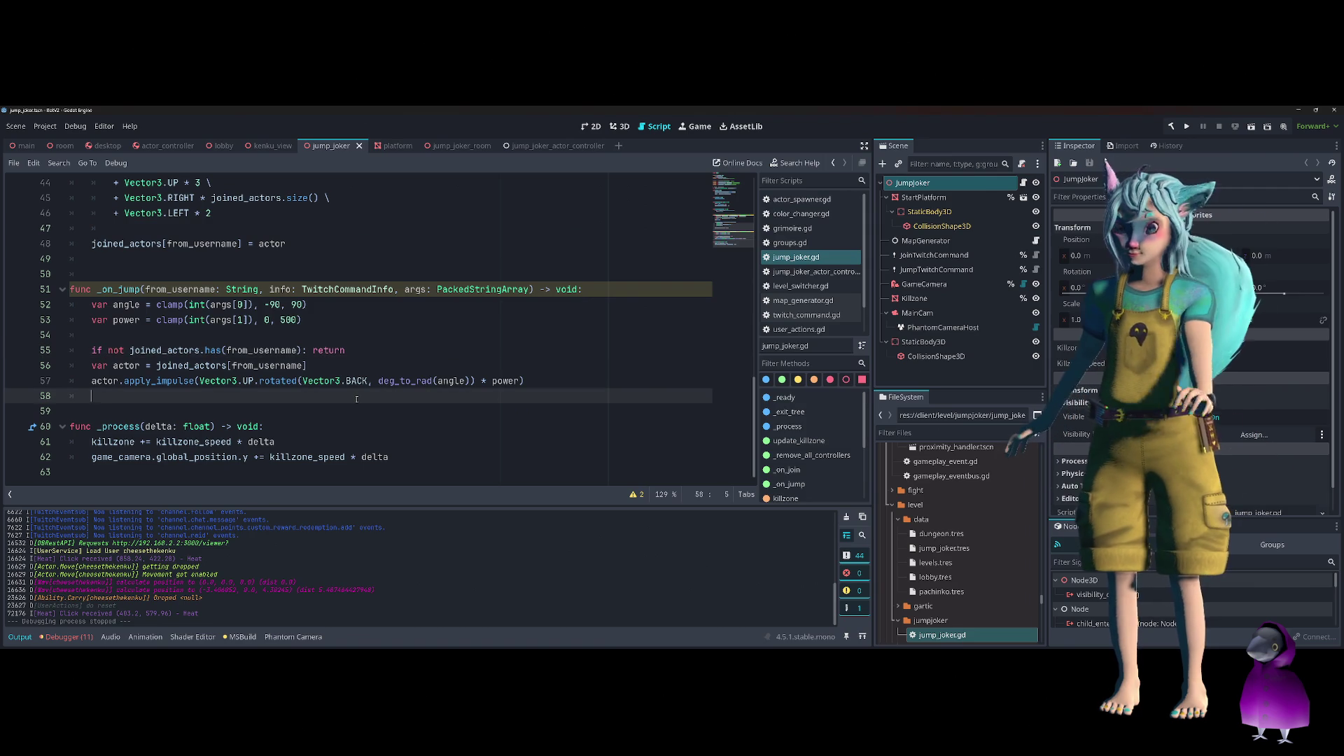
Open jump_joker_actor_controller.gd from the Script editor's scripts list
left_click(397, 341)
left_click(415, 362)
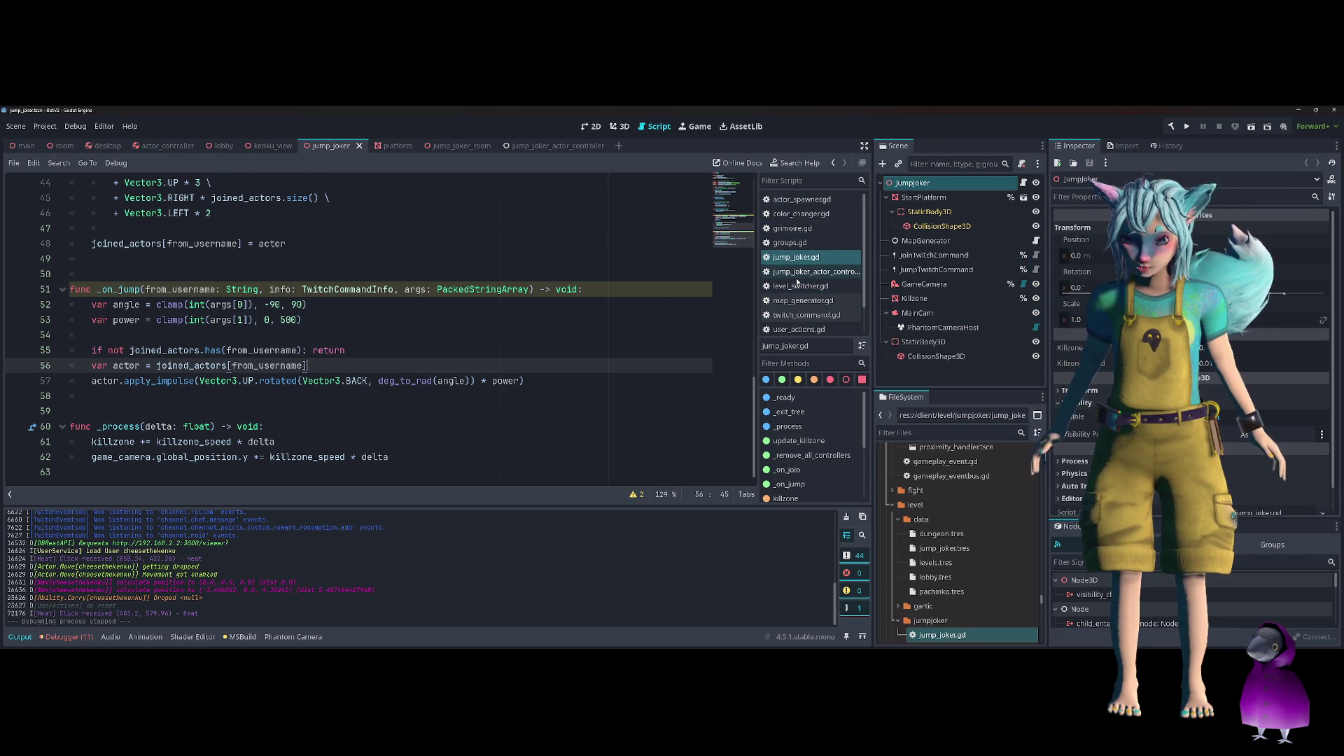
left_click(796, 279)
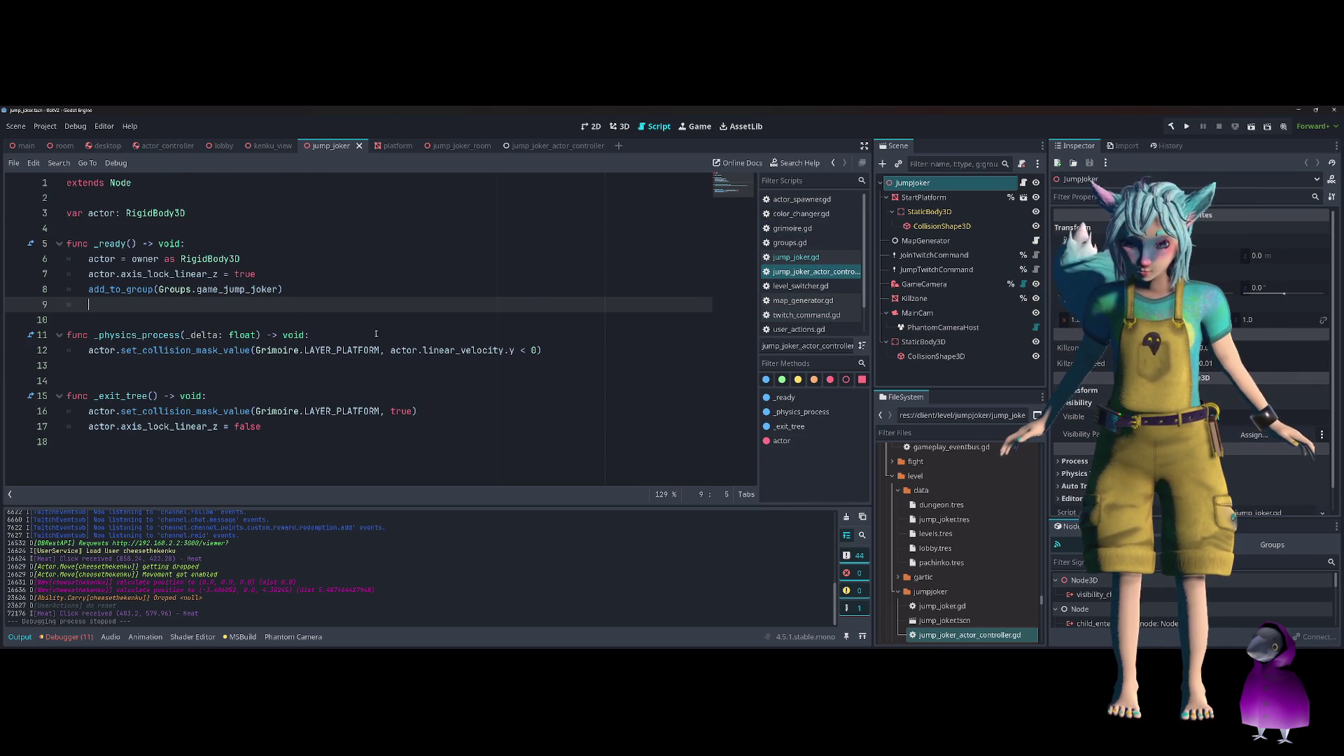
Comment out 'actor.axis_lock_linear_z = true' on line 7 with Ctrl+K and run the game
left_click(69, 274)
key("ctrl+k")
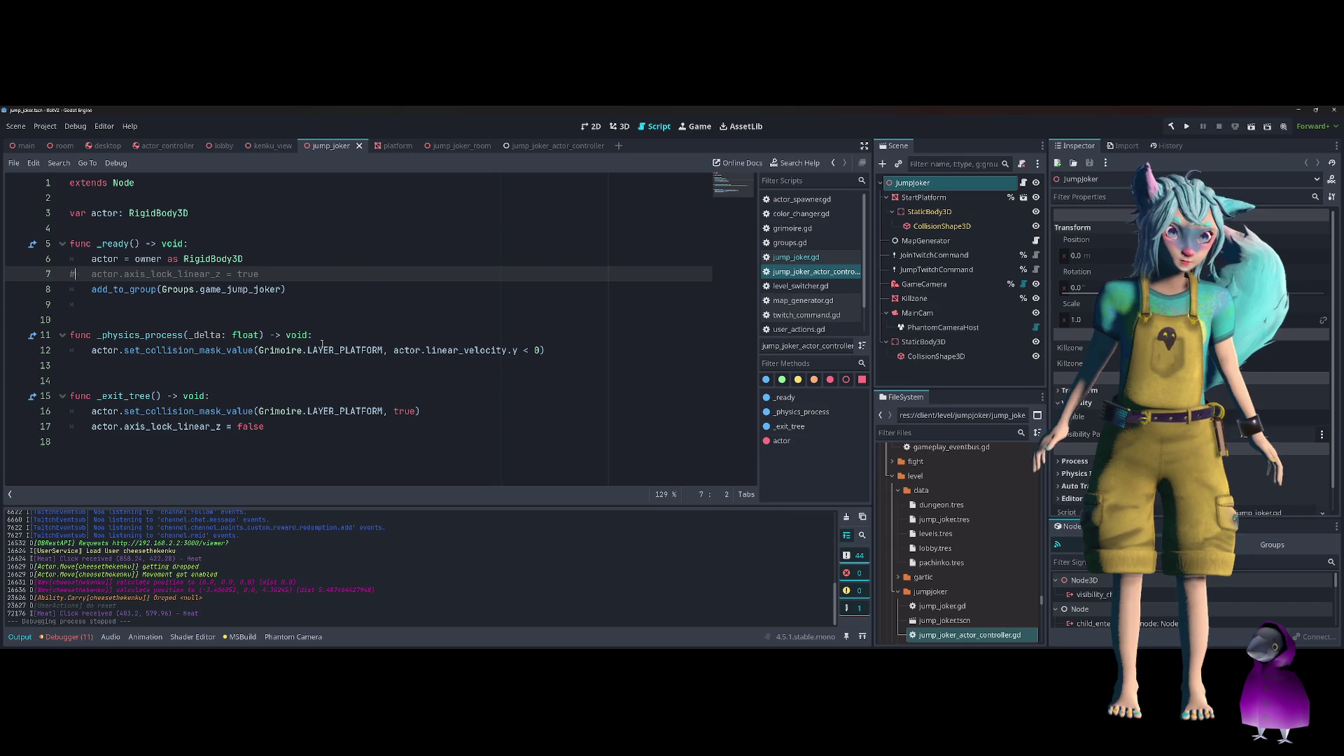
left_click(1186, 126)
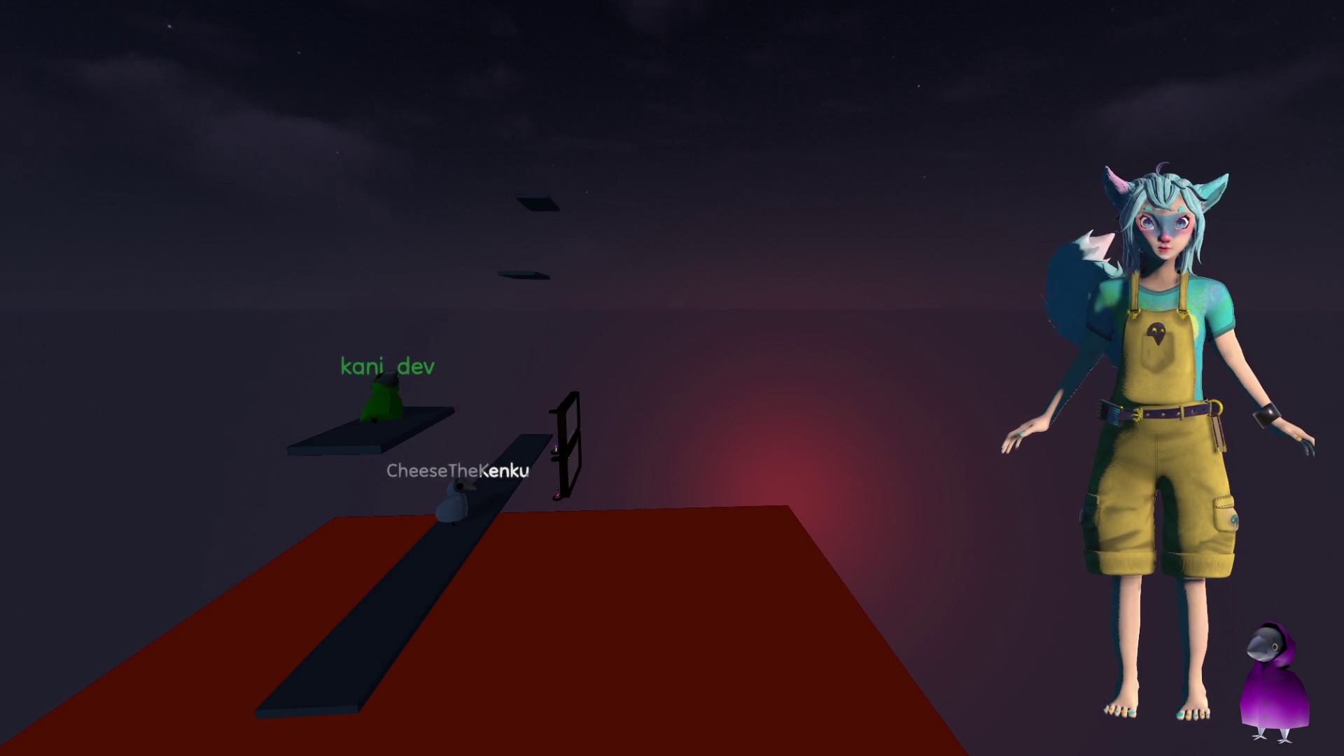
Orbit the game camera to a side view of the players, then rebuild and rerun
mouse_move(750, 709)
left_mouse_down()
mouse_move(784, 709)
mouse_move(630, 707)
mouse_move(728, 707)
left_mouse_up()
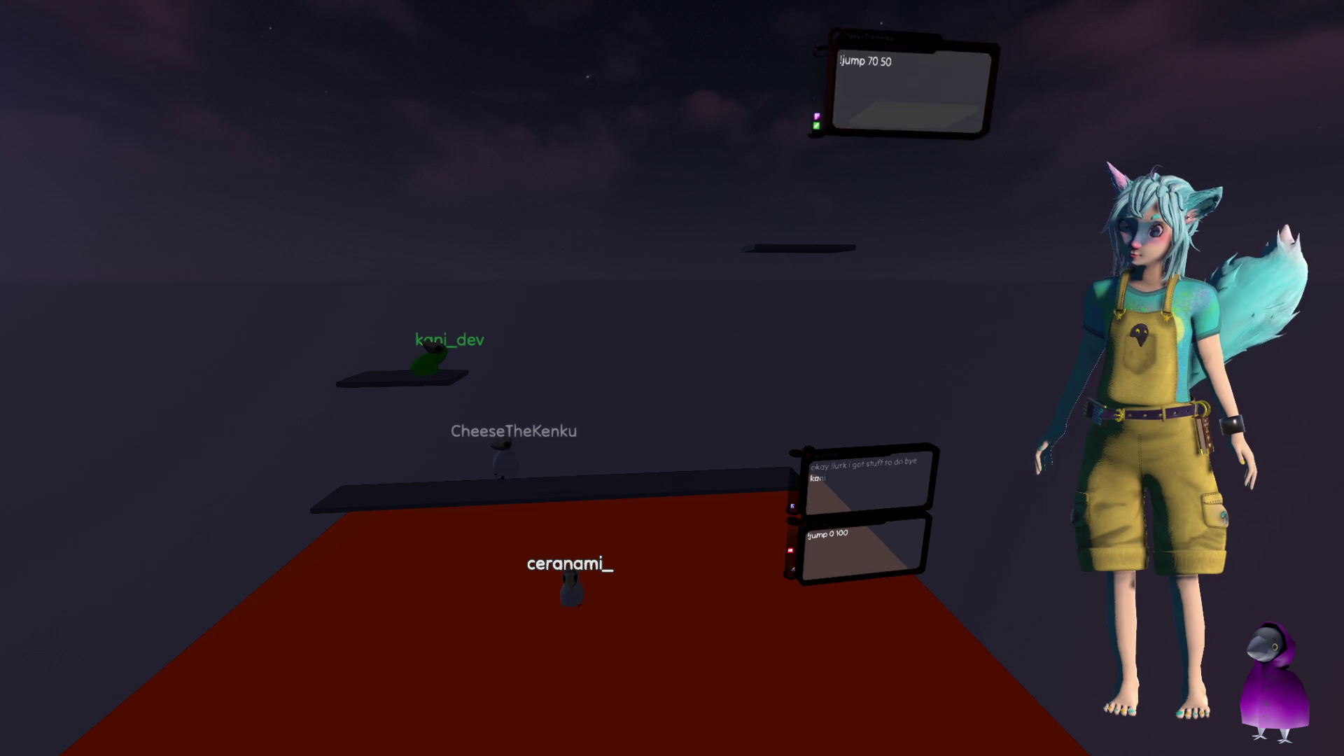
left_click(1182, 129)
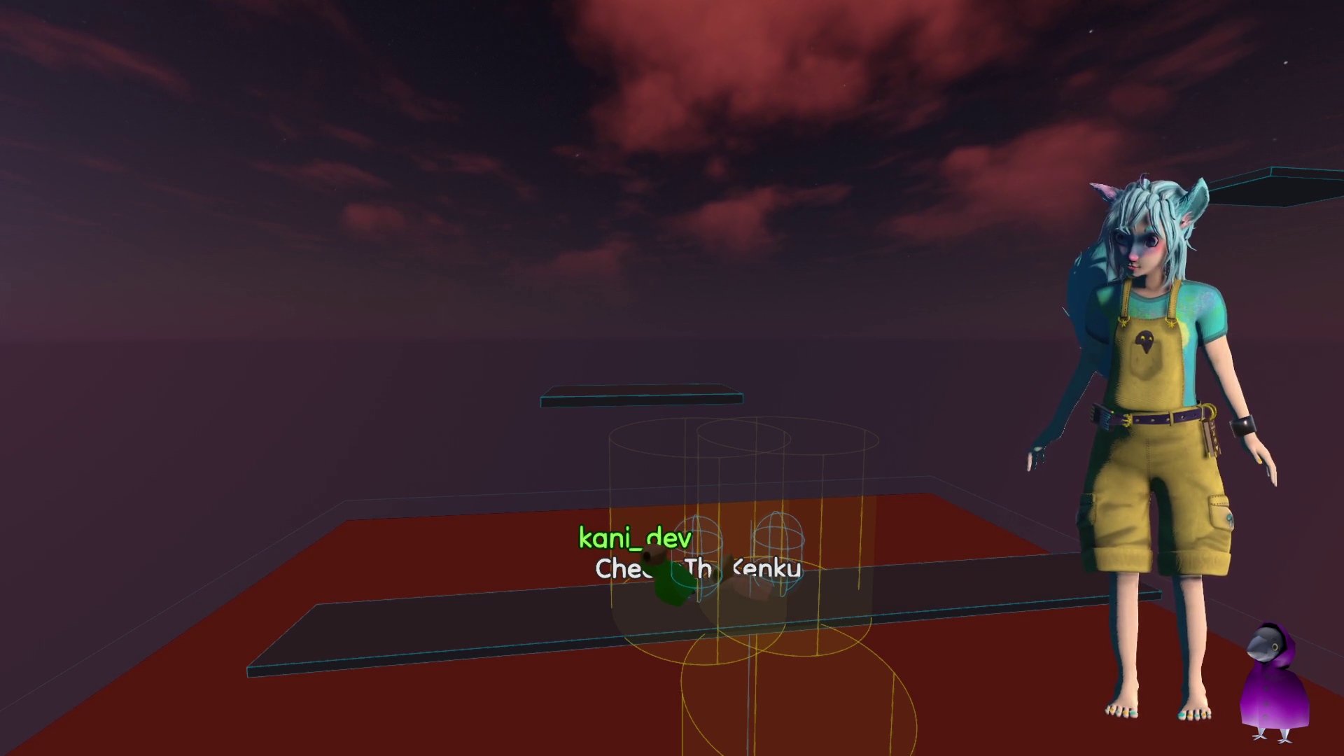
Scroll down through the movement code in move_handler.gd
scroll(559, 375, "down", 2)
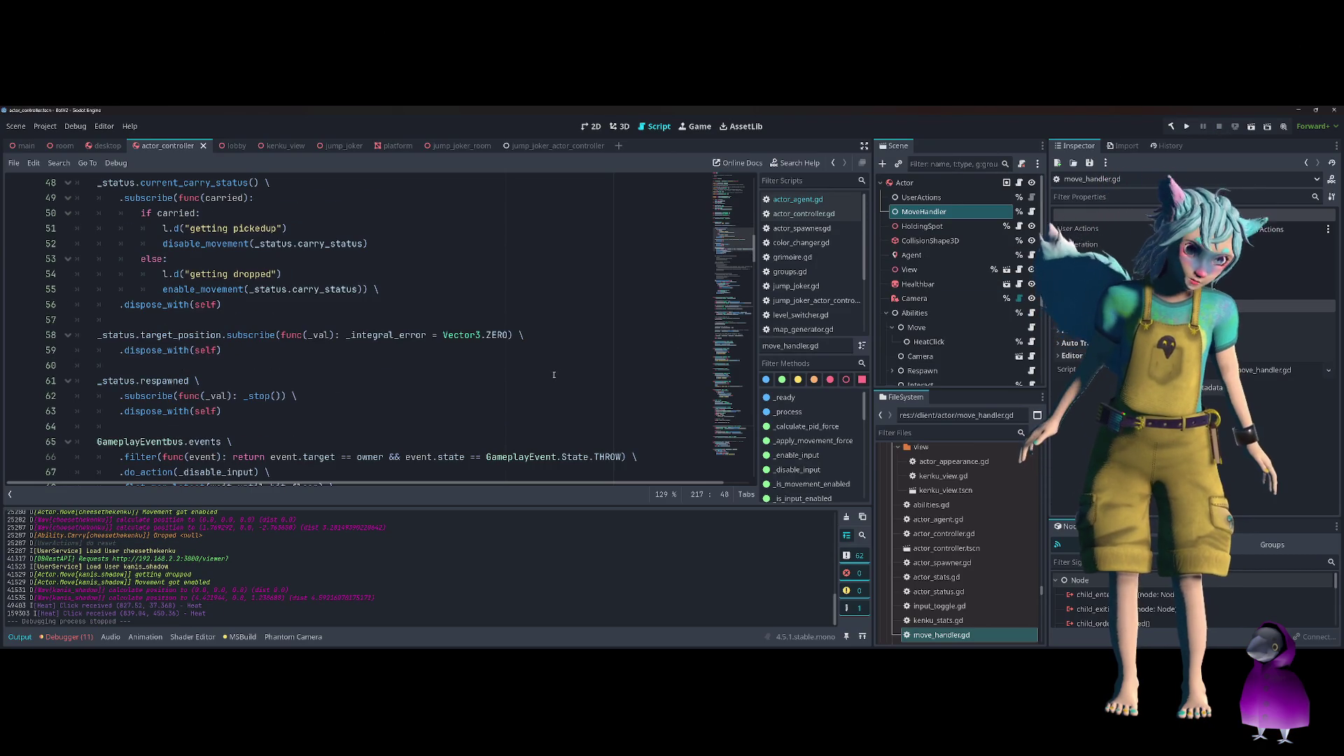
scroll(547, 371, "down", 2)
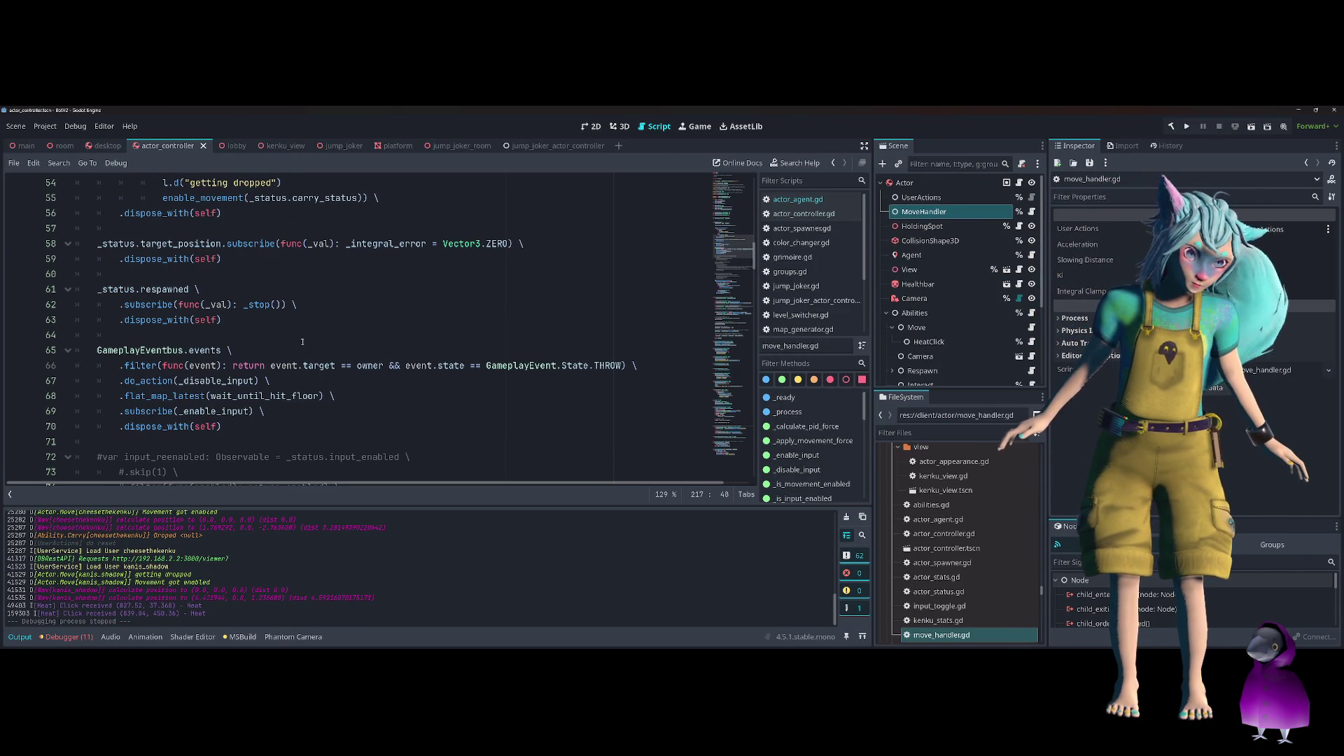
scroll(319, 343, "down", 1)
left_click(322, 341)
scroll(399, 359, "down", 11)
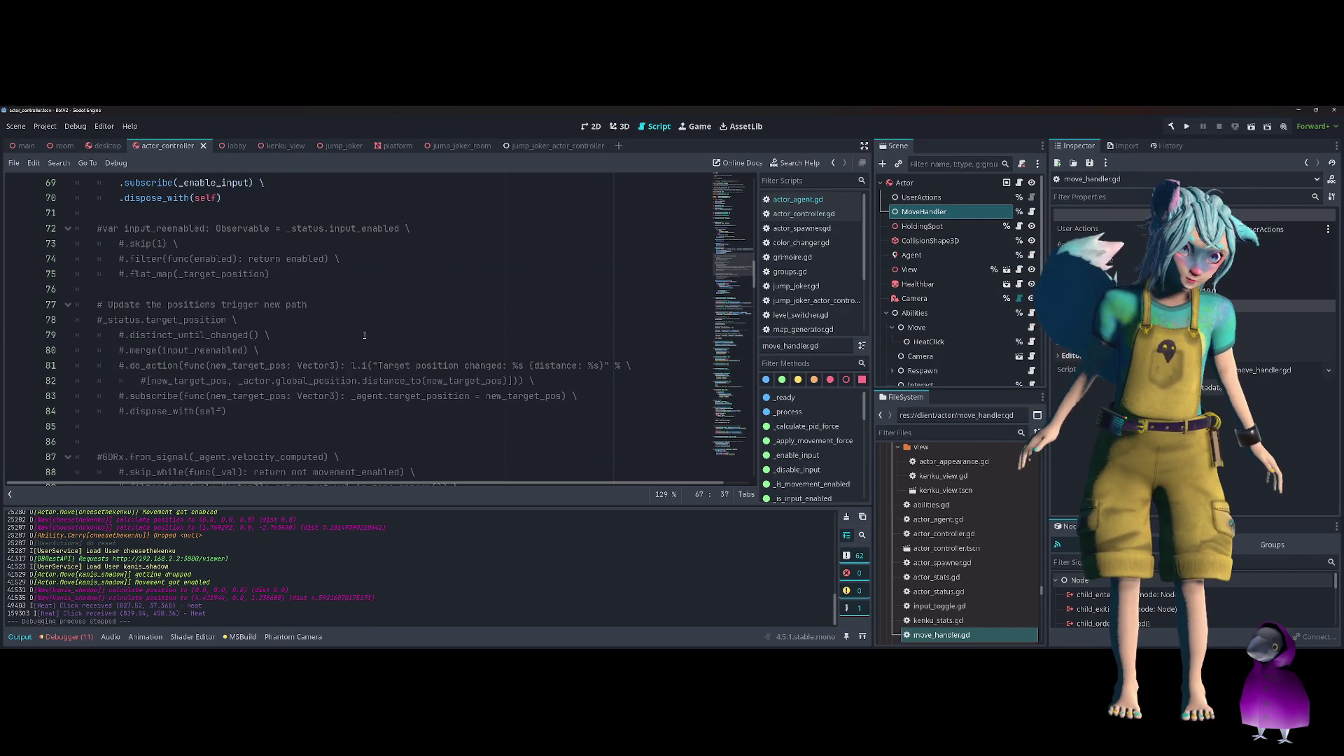
left_click(242, 228)
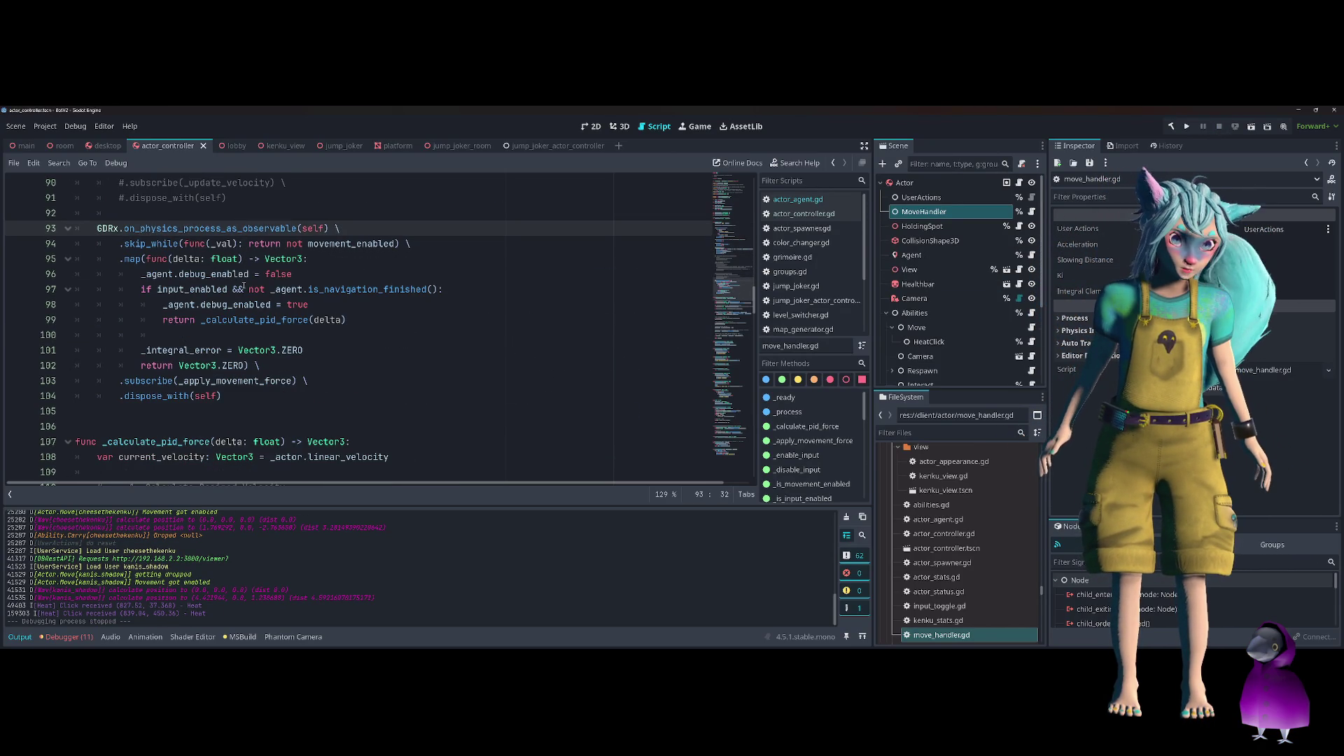
left_click(214, 289)
double_click(245, 319)
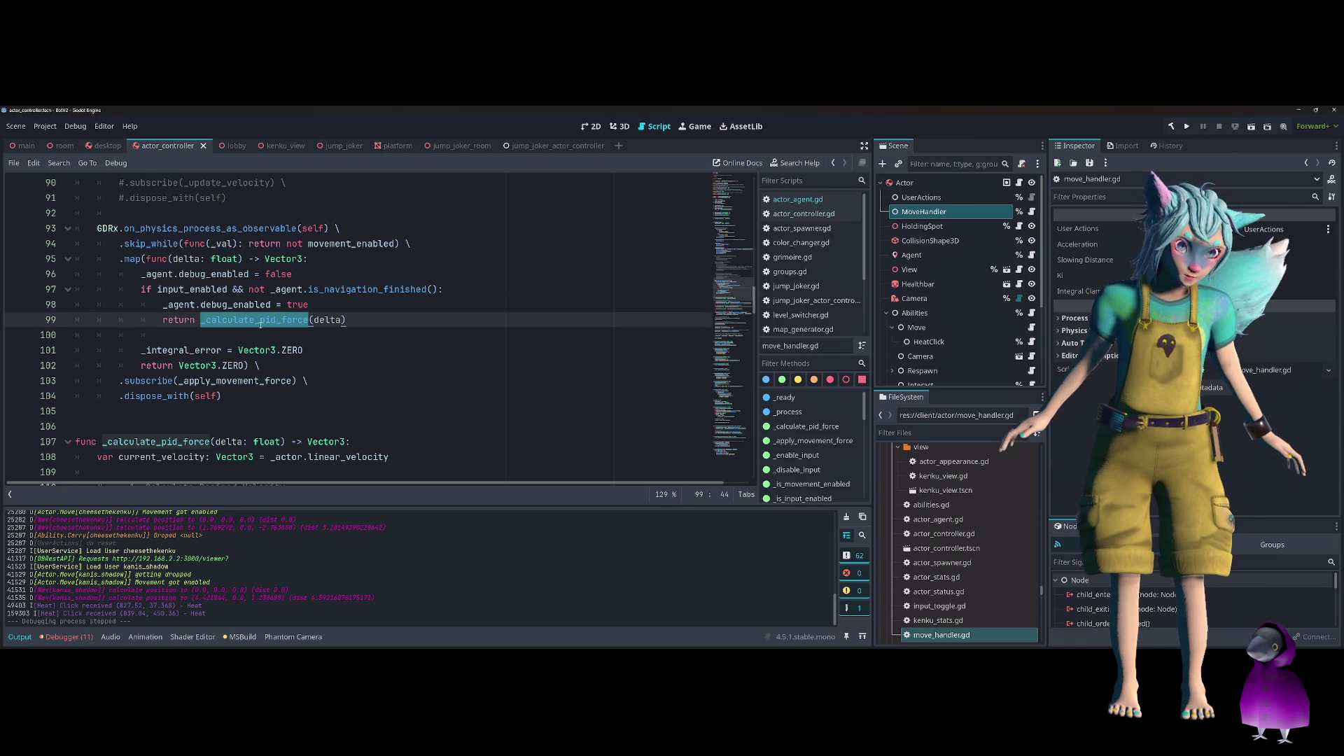
left_click(261, 319, "ctrl")
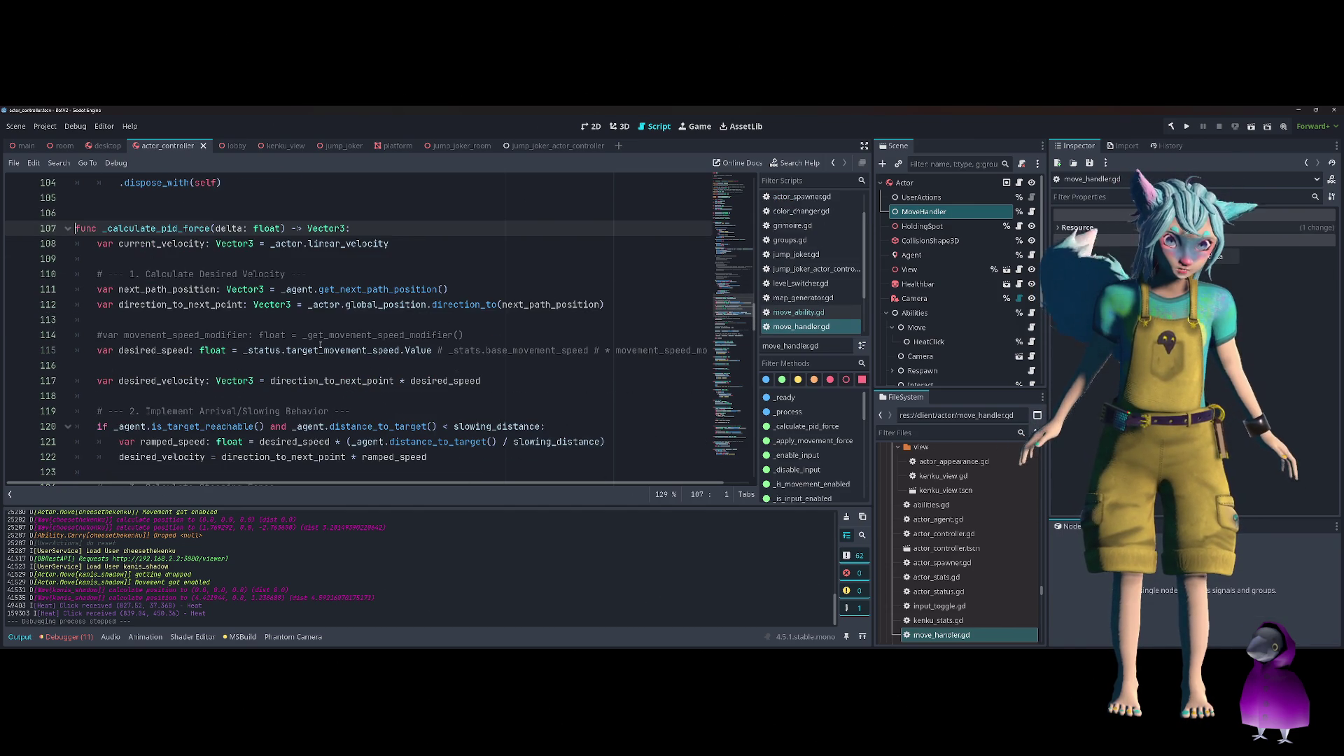
scroll(280, 230, "down", 2)
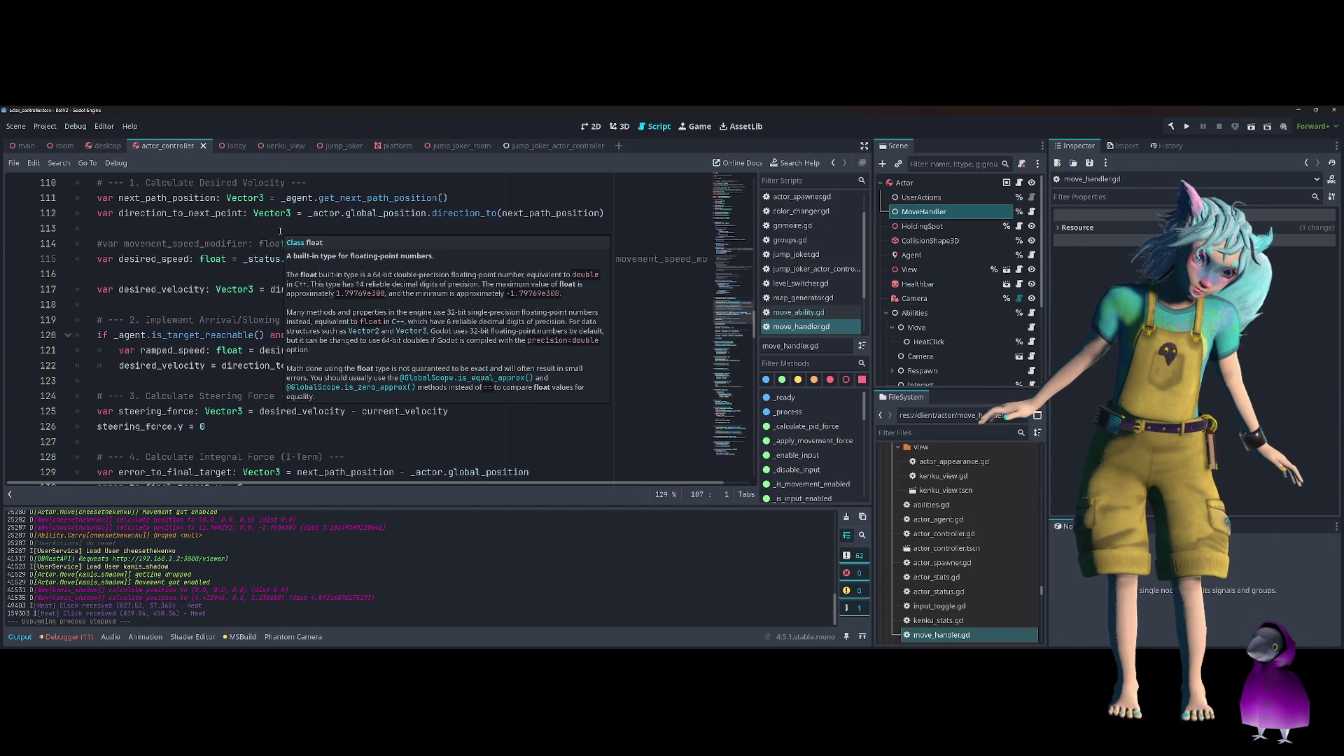
scroll(238, 336, "down", 2)
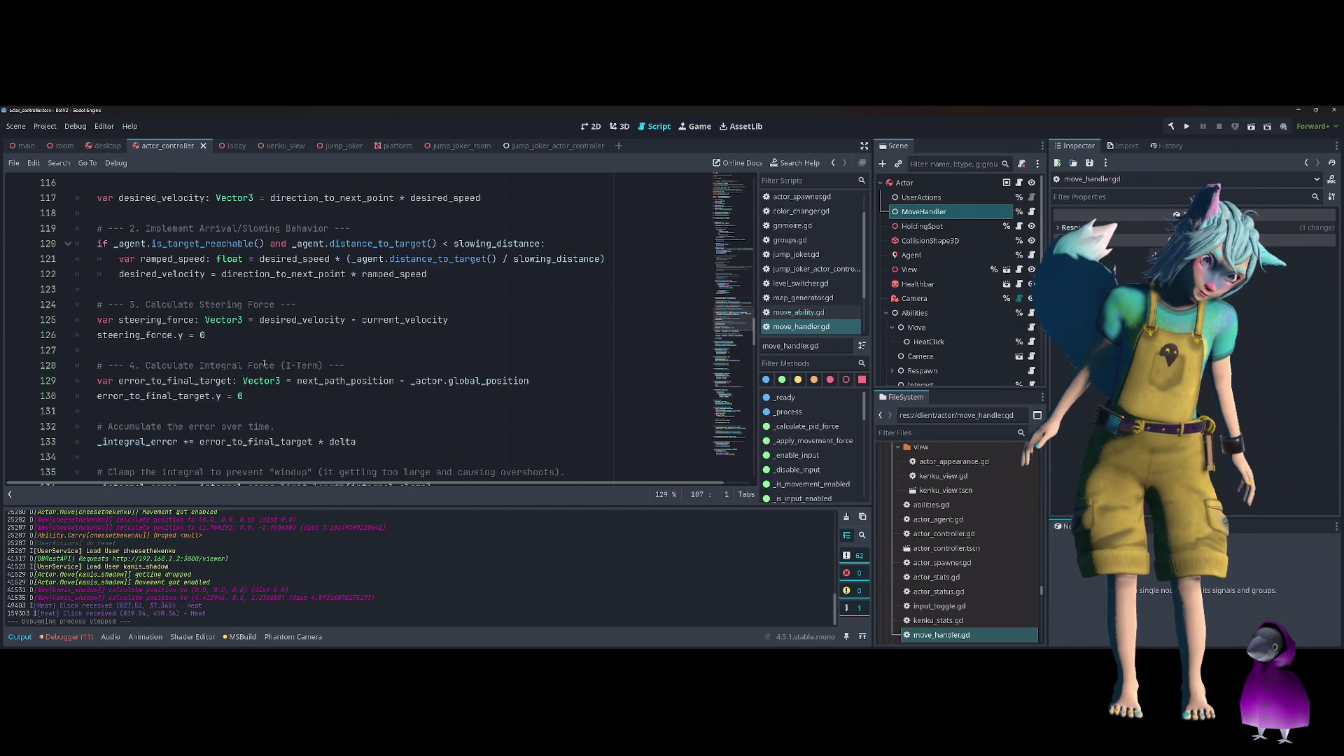
scroll(264, 360, "down", 1)
scroll(264, 359, "down", 2)
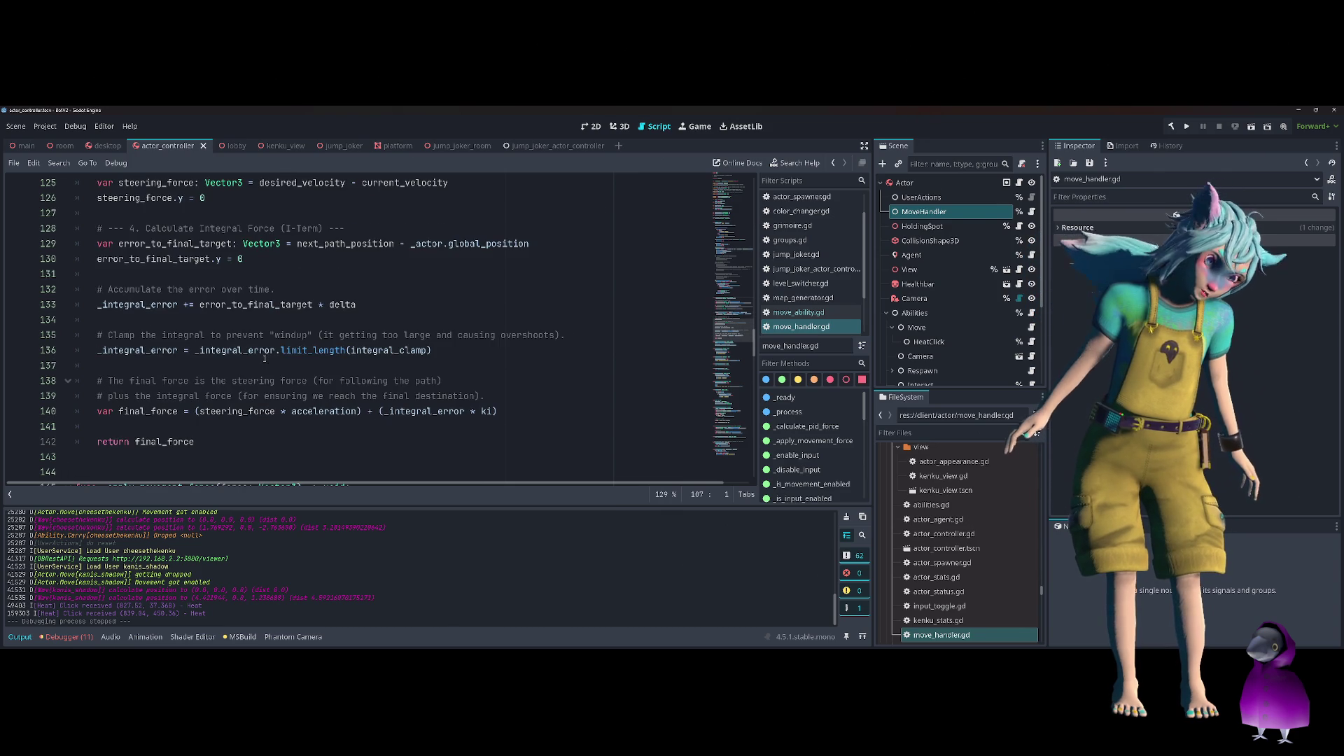
scroll(367, 362, "down", 1)
scroll(367, 362, "down", 3)
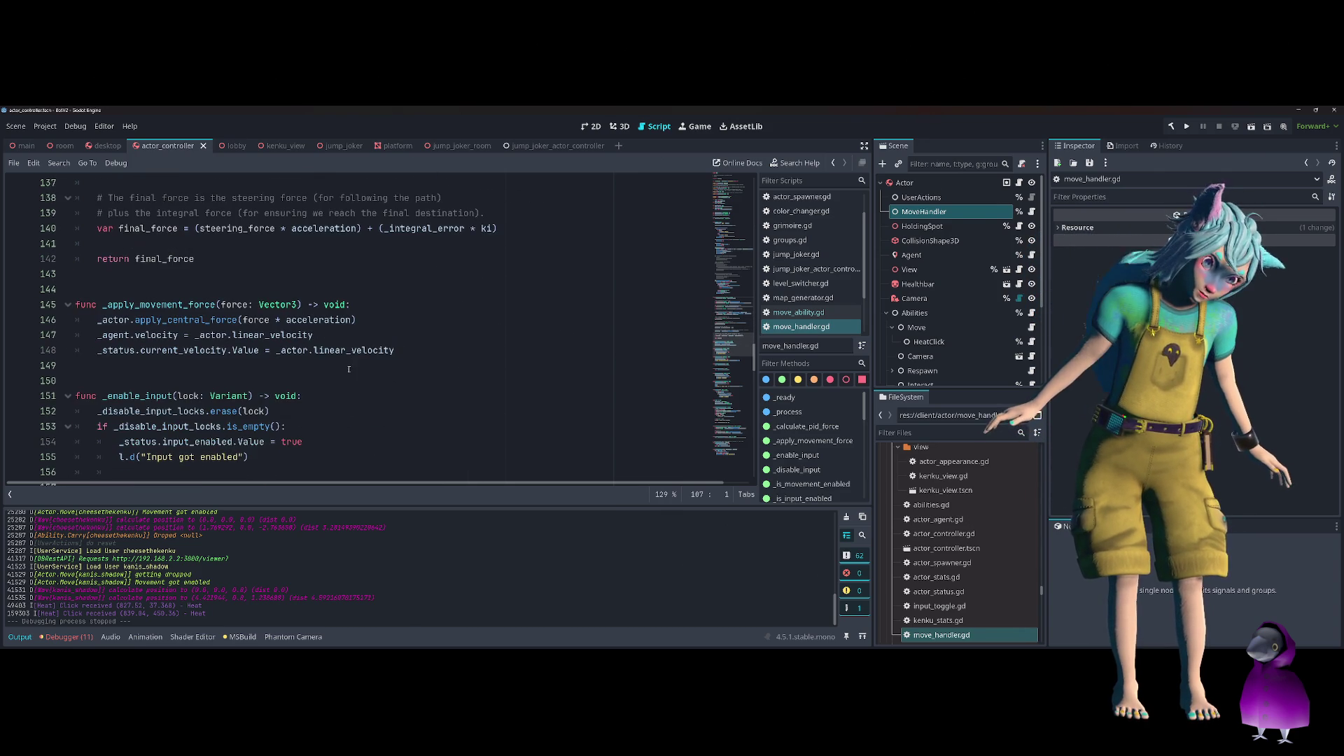
scroll(350, 364, "down", 1)
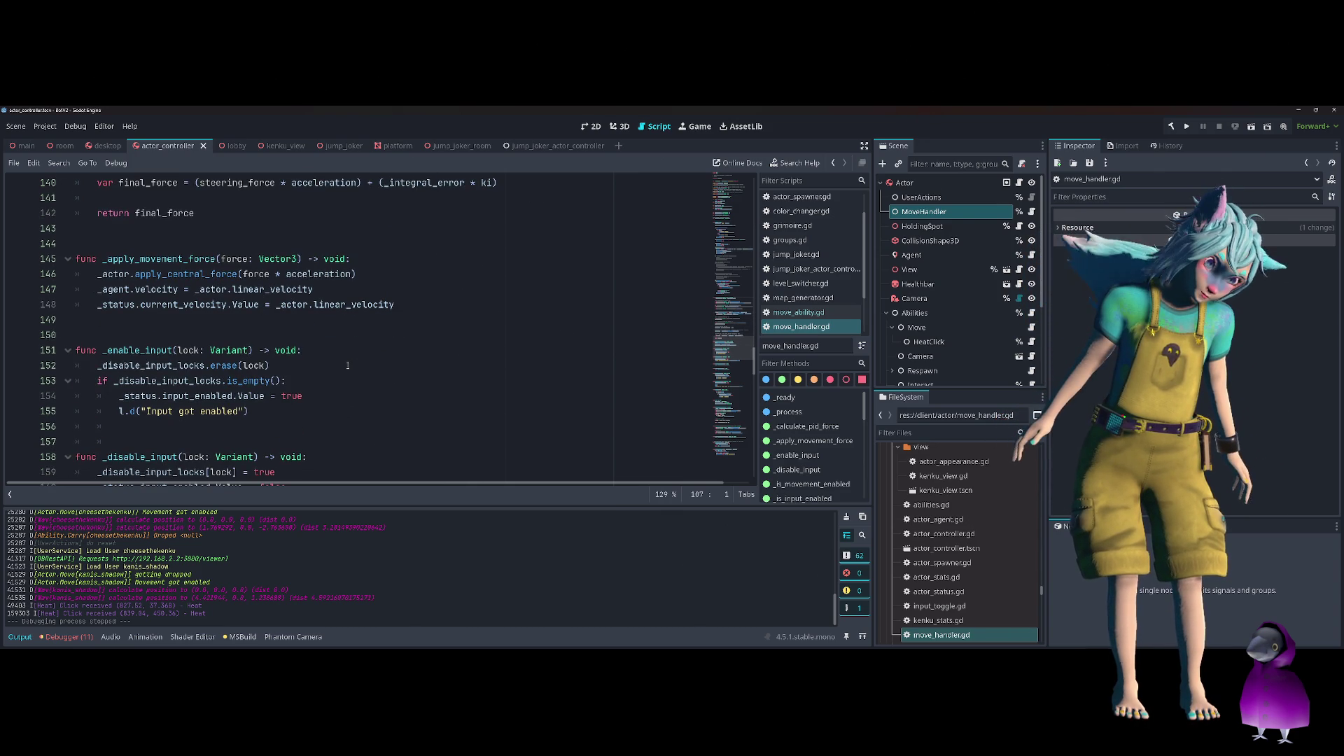
scroll(347, 366, "up", 18)
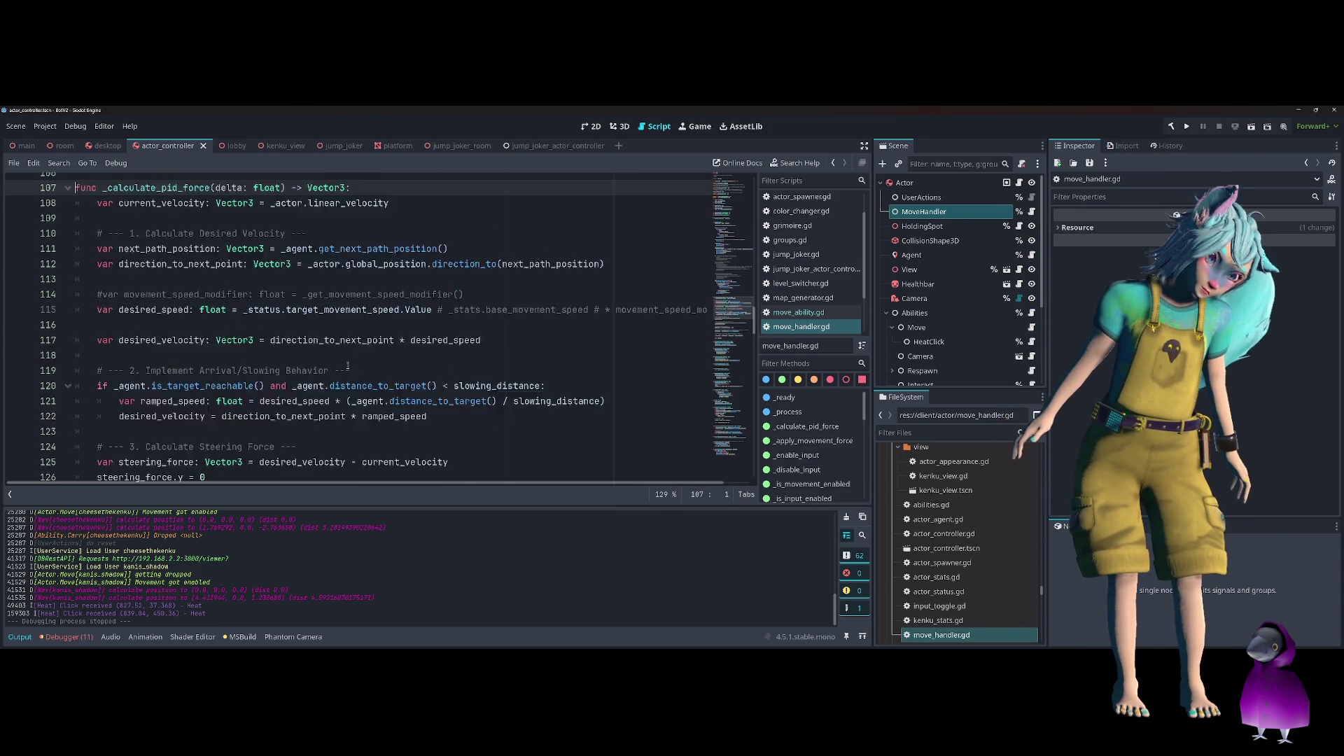
left_click(282, 293)
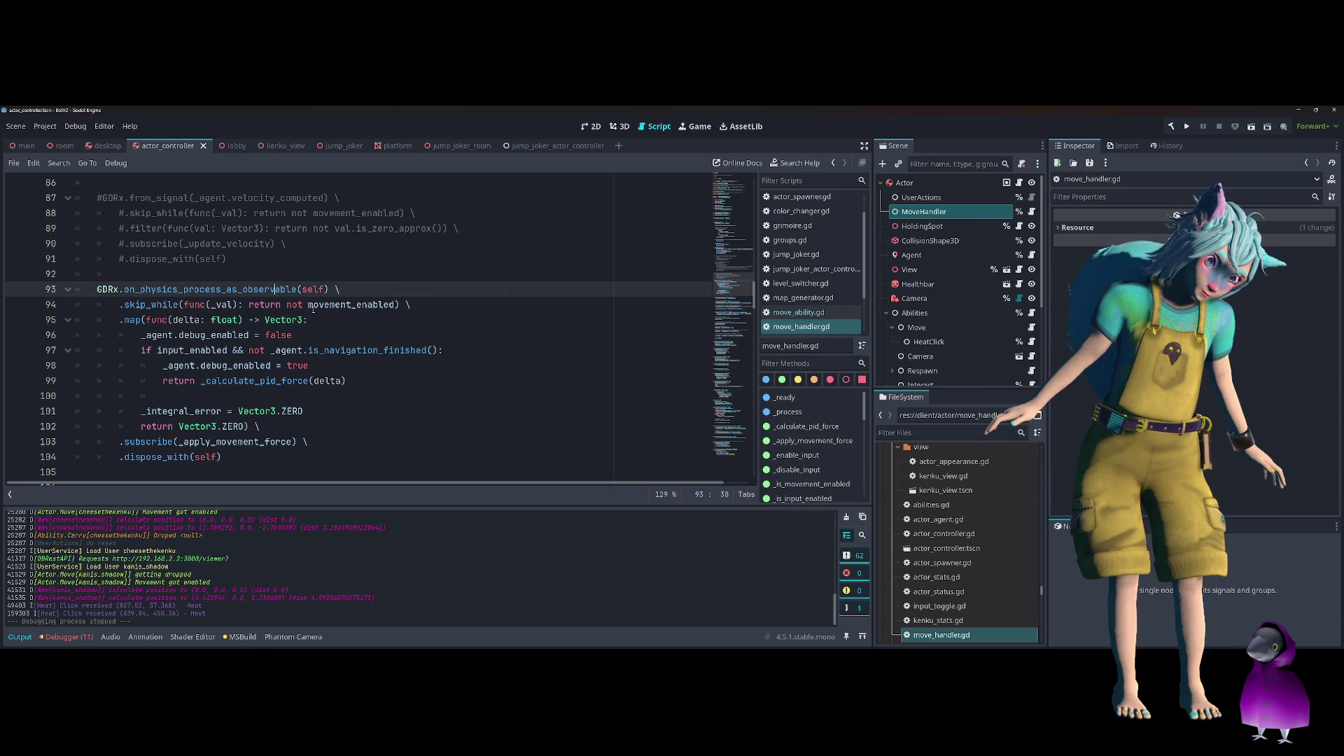
double_click(344, 306)
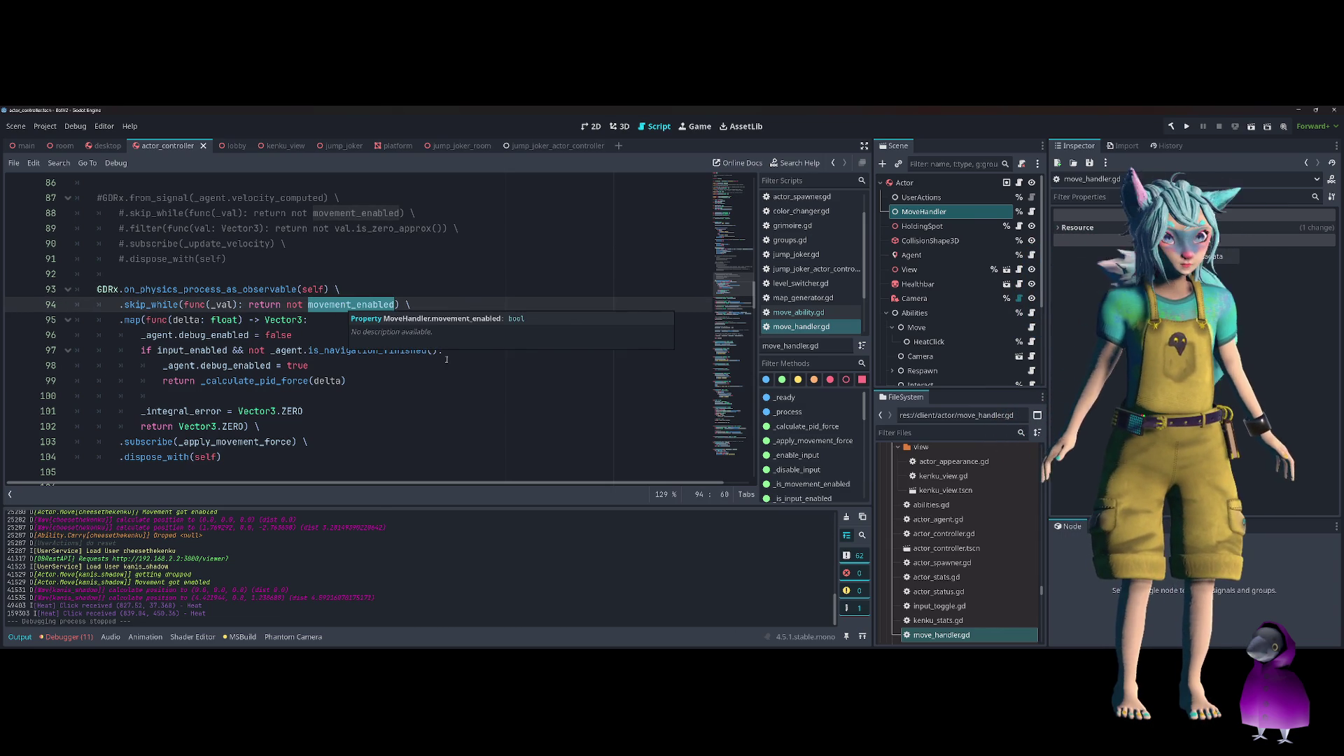
left_click(460, 379)
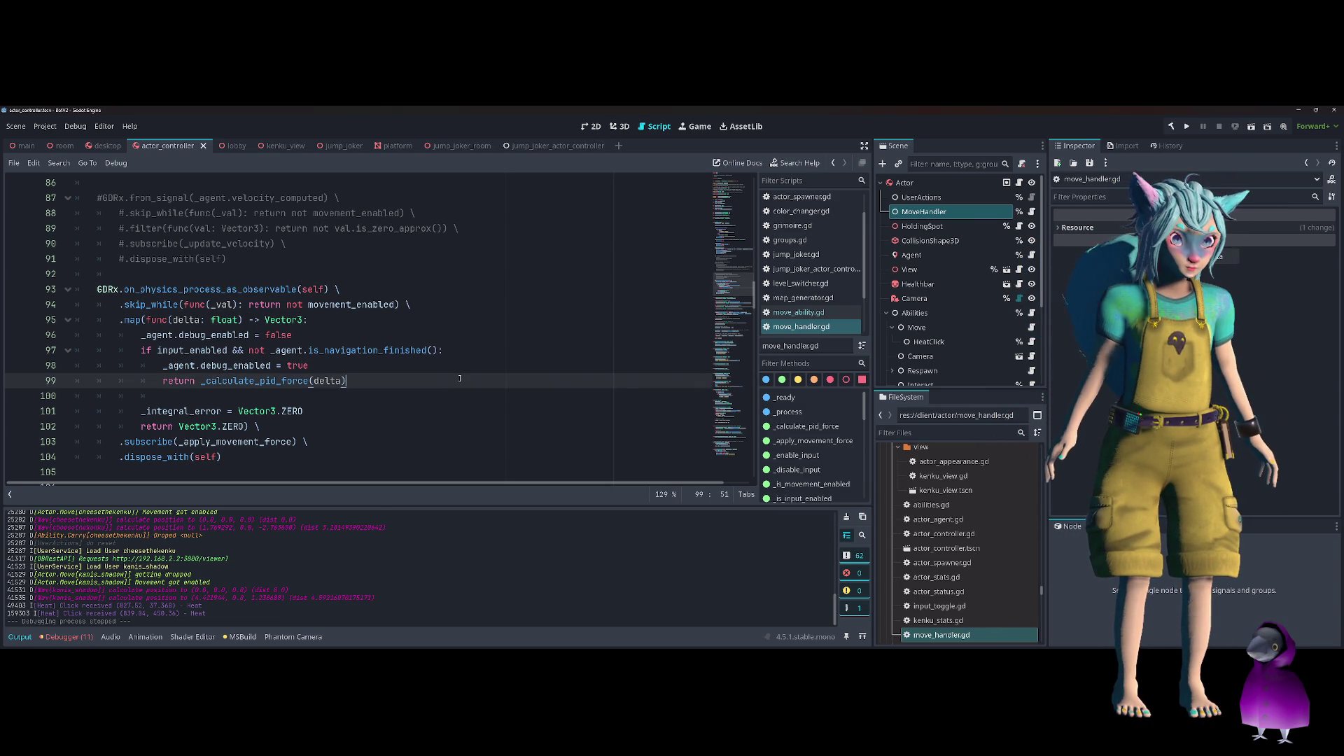
scroll(451, 378, "down", 1)
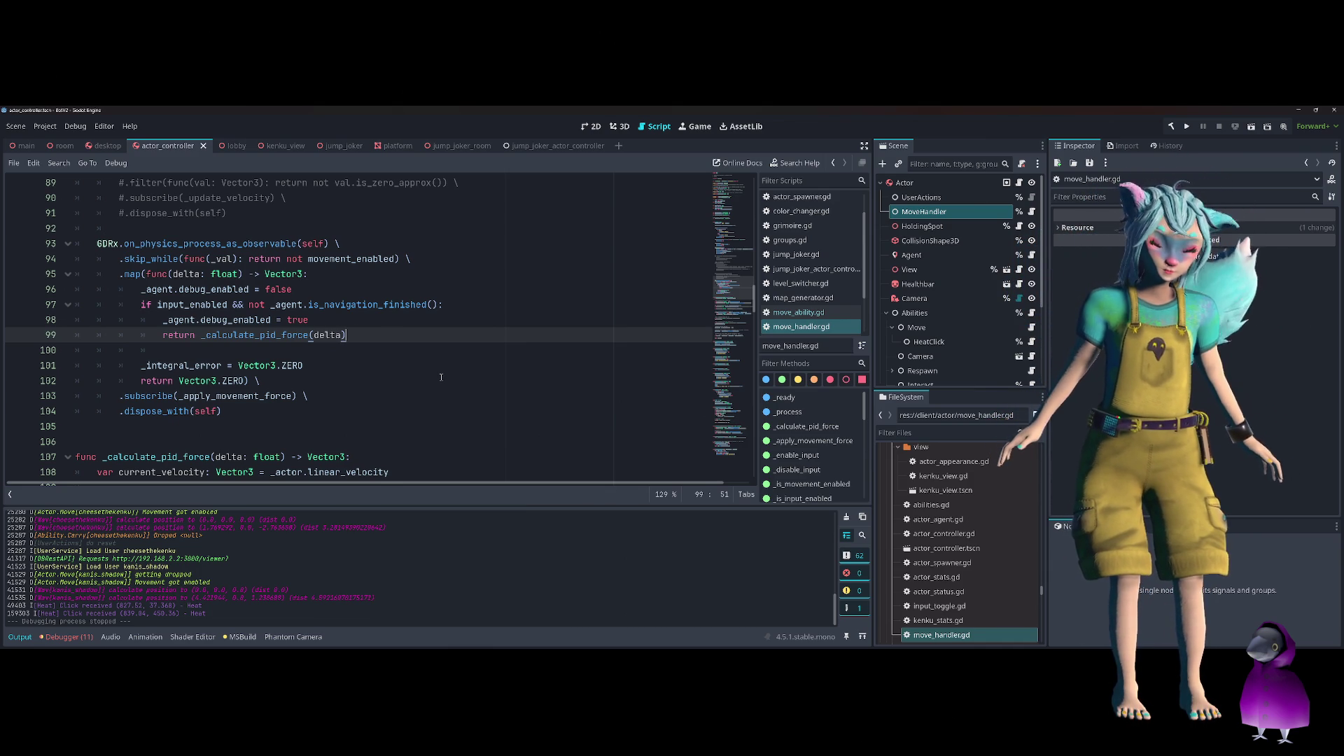
Add a breakpoint on line 146 in _apply_movement_force and run the game with F5
left_click(265, 398, "ctrl")
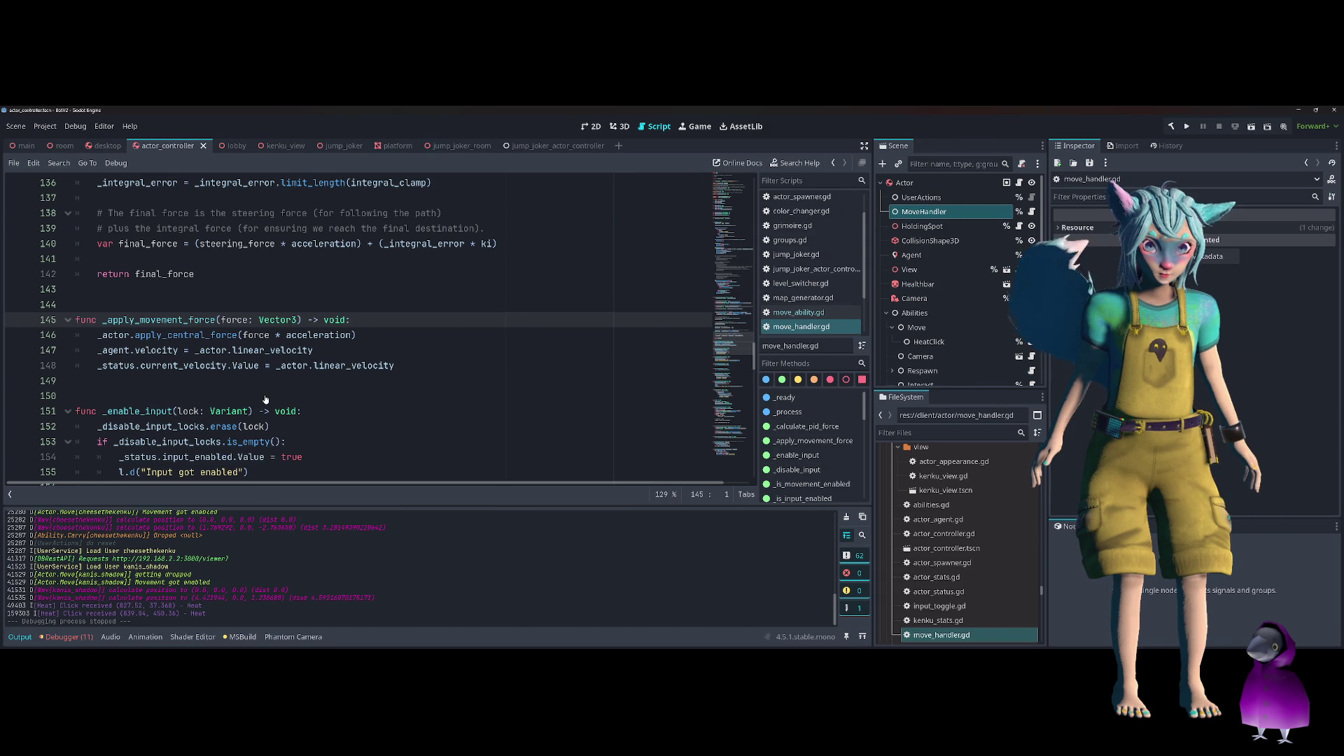
left_click(25, 339, "shift")
left_click(26, 339)
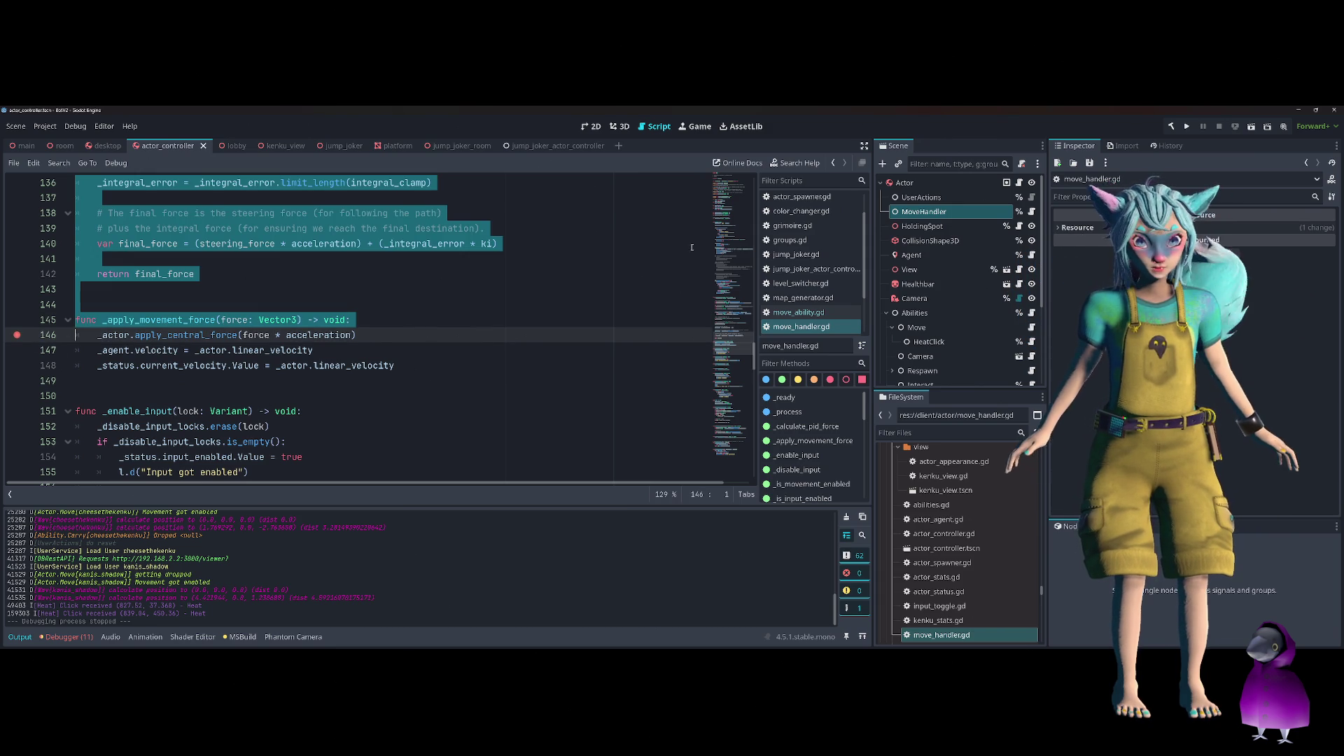
key("F5")
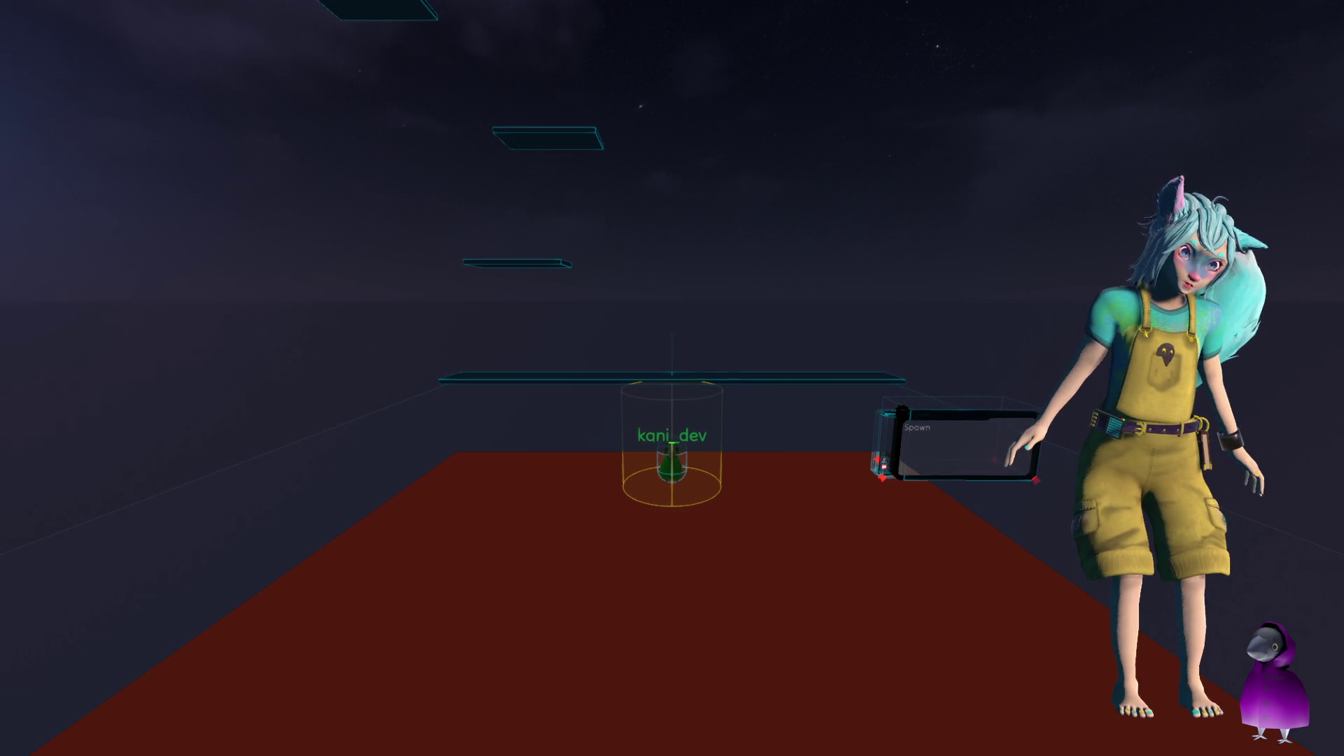
Hide the Spawn panel in the running game with the Delete key
key("Delete")
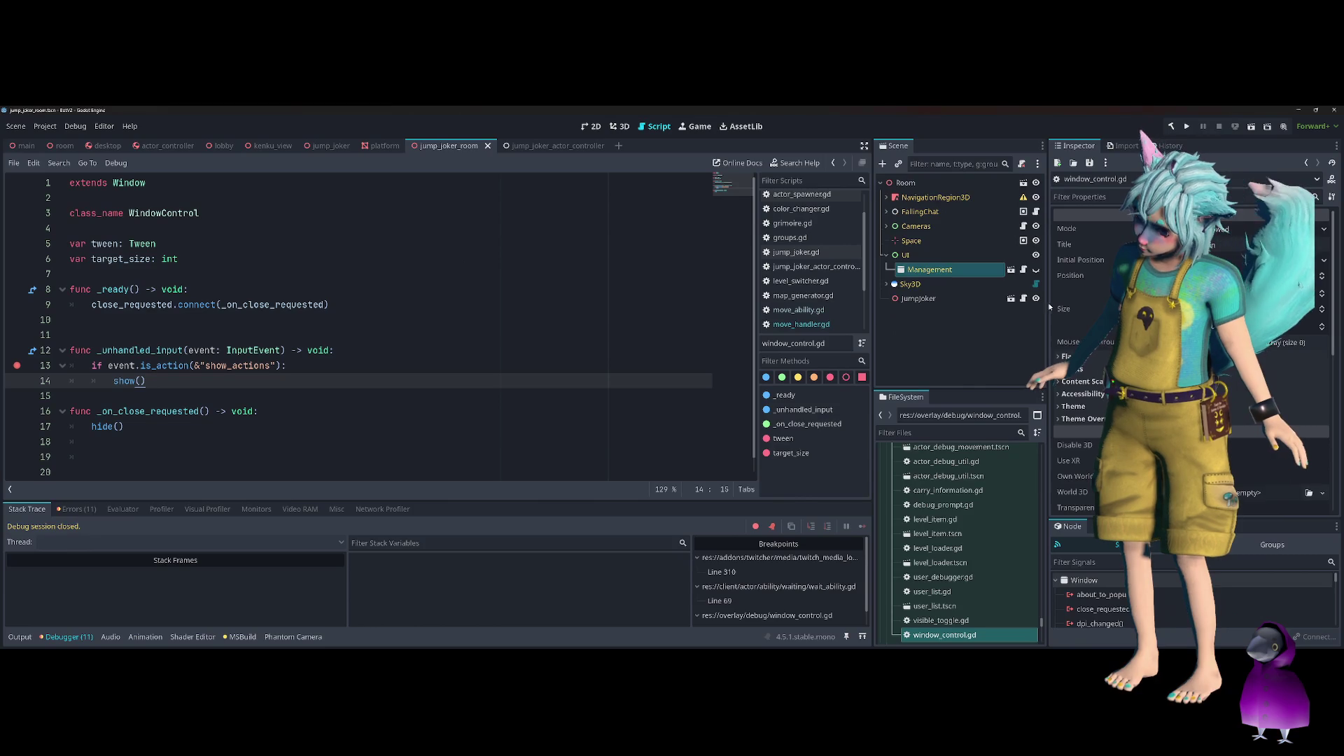
Open the main scene and select LevelSwitcher to show its Dungeon, jumpjoker, Lobby and pachinko level map
scroll(1001, 484, "down", 10)
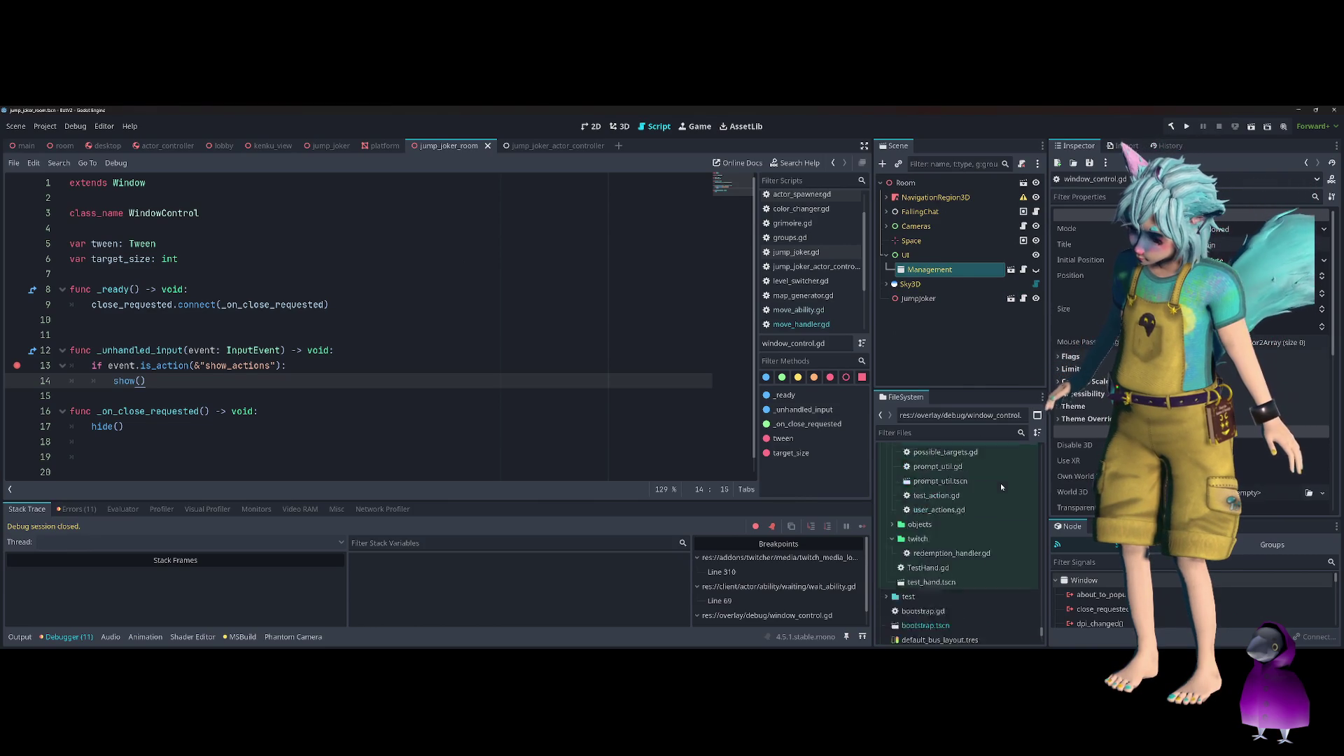
left_click(26, 145)
scroll(840, 222, "down", 2)
scroll(964, 336, "down", 5)
left_click(964, 334)
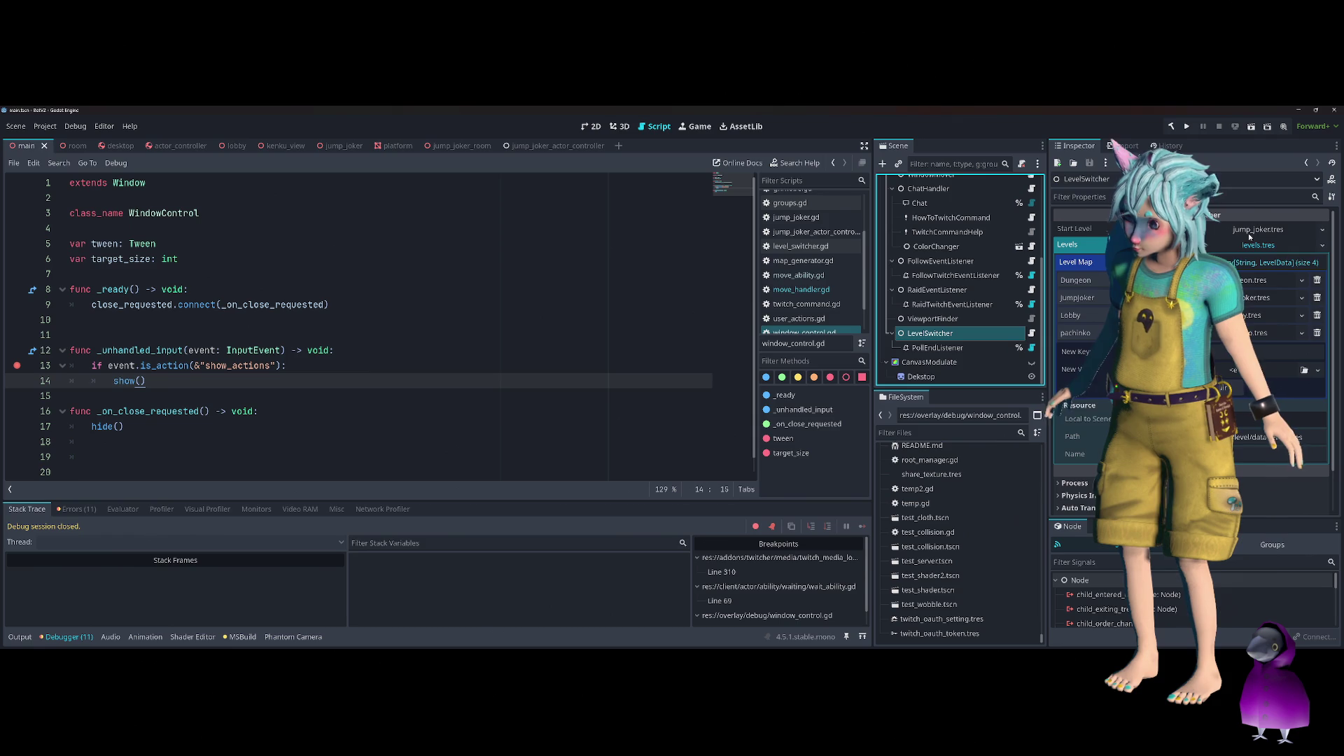
Preview a Level Map entry, then return to jump_joker_room with window_control.gd as the current script
left_click(1251, 283)
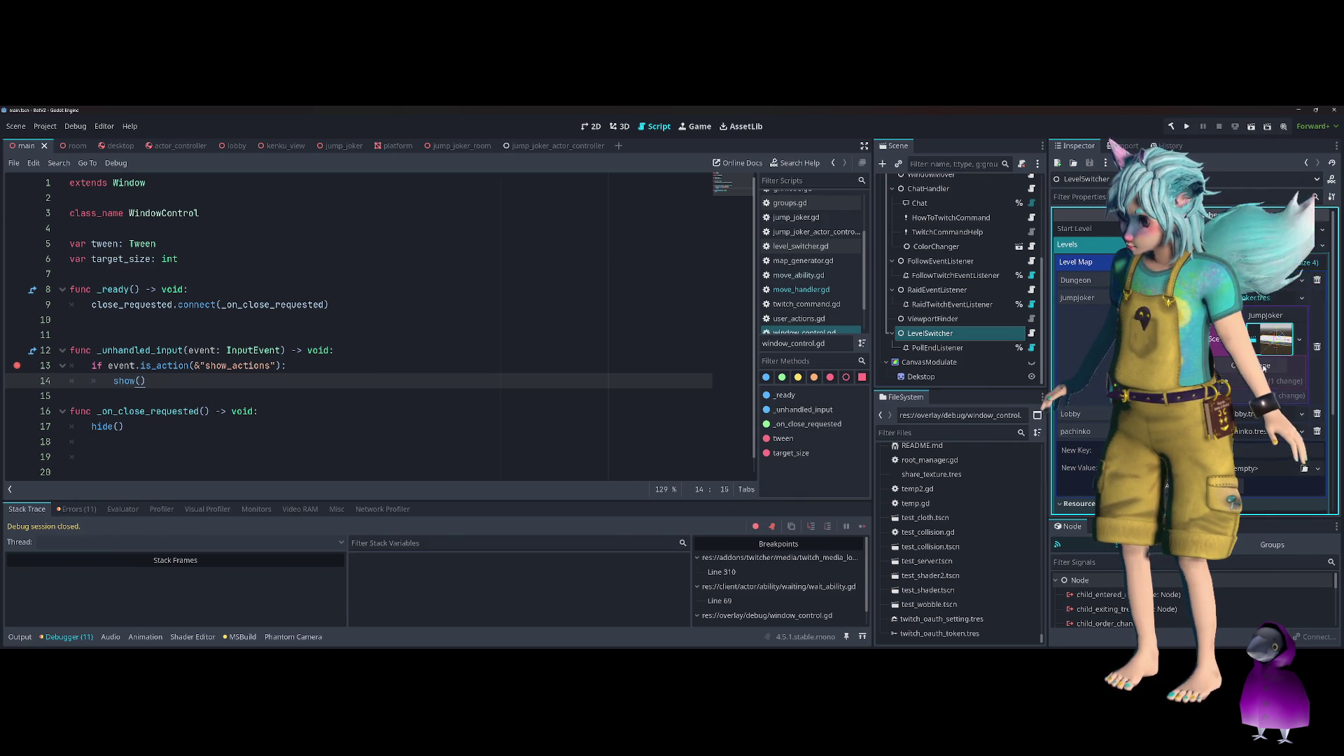
left_click(1263, 339)
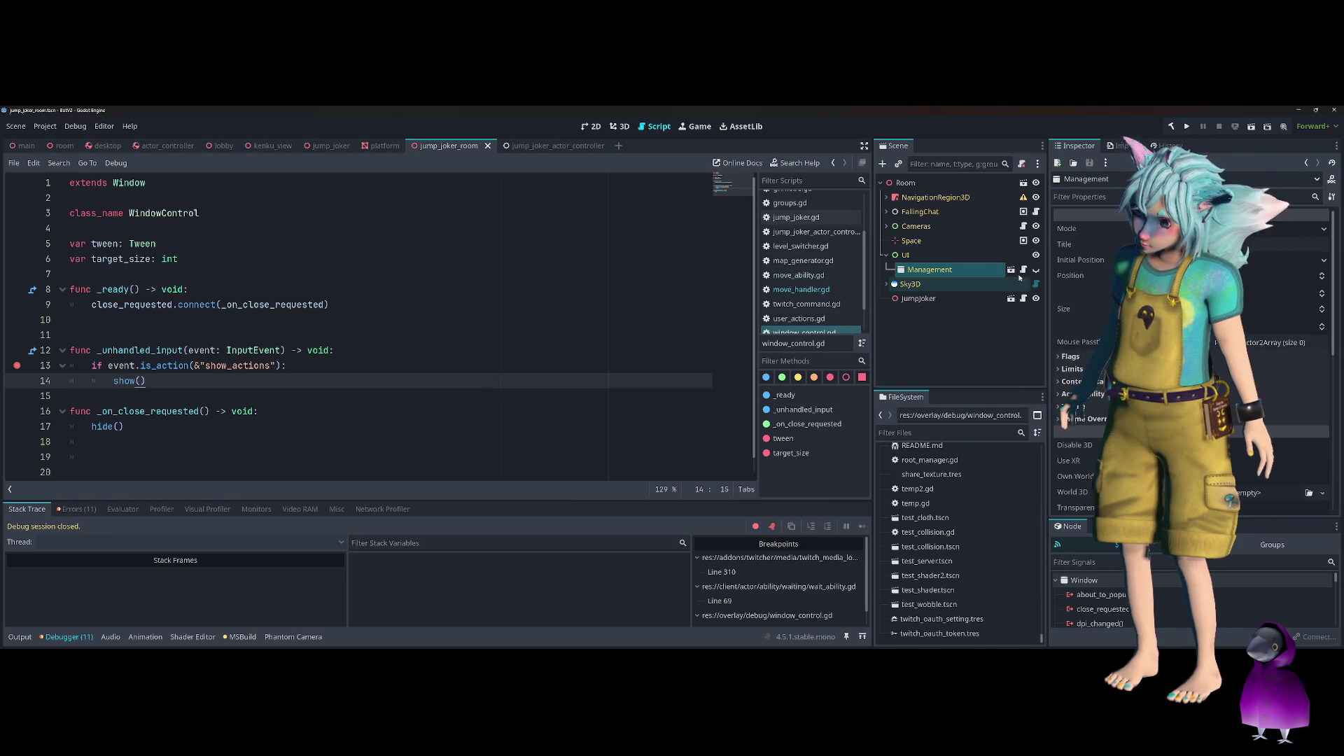
left_click(805, 332)
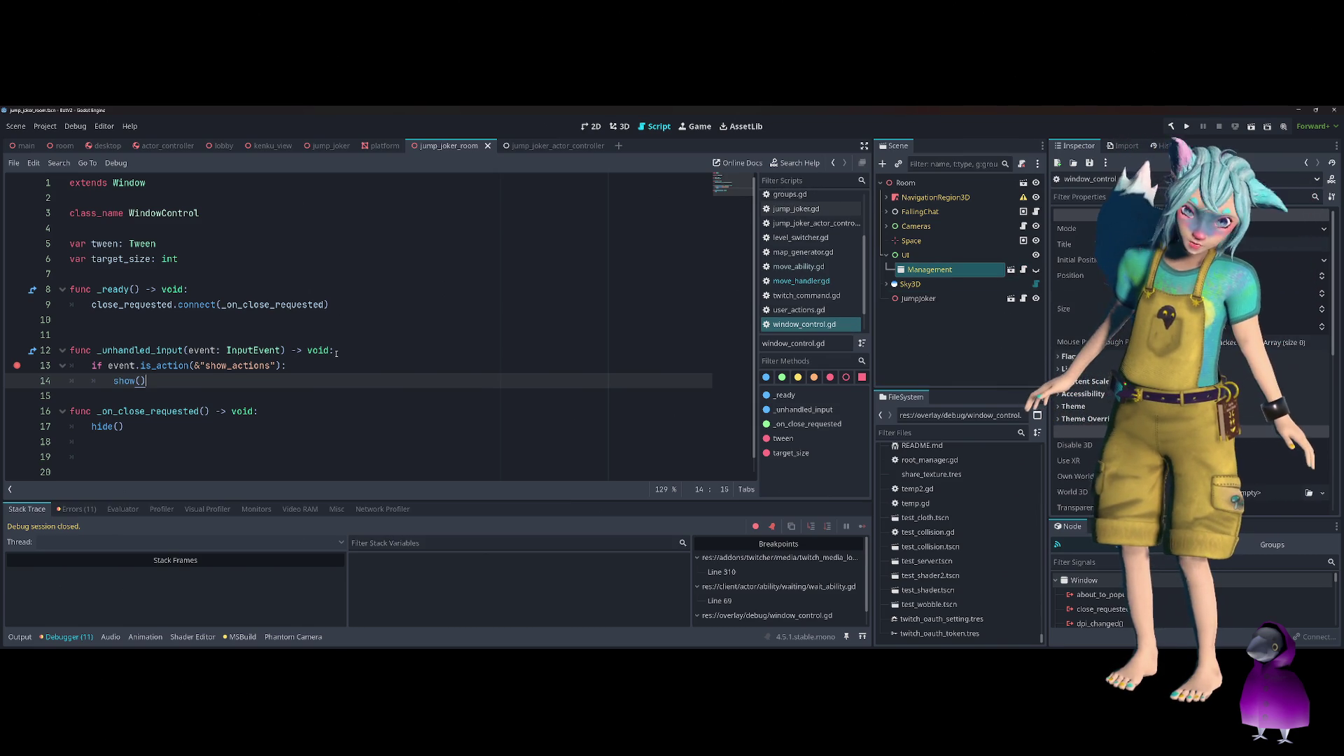
double_click(140, 350)
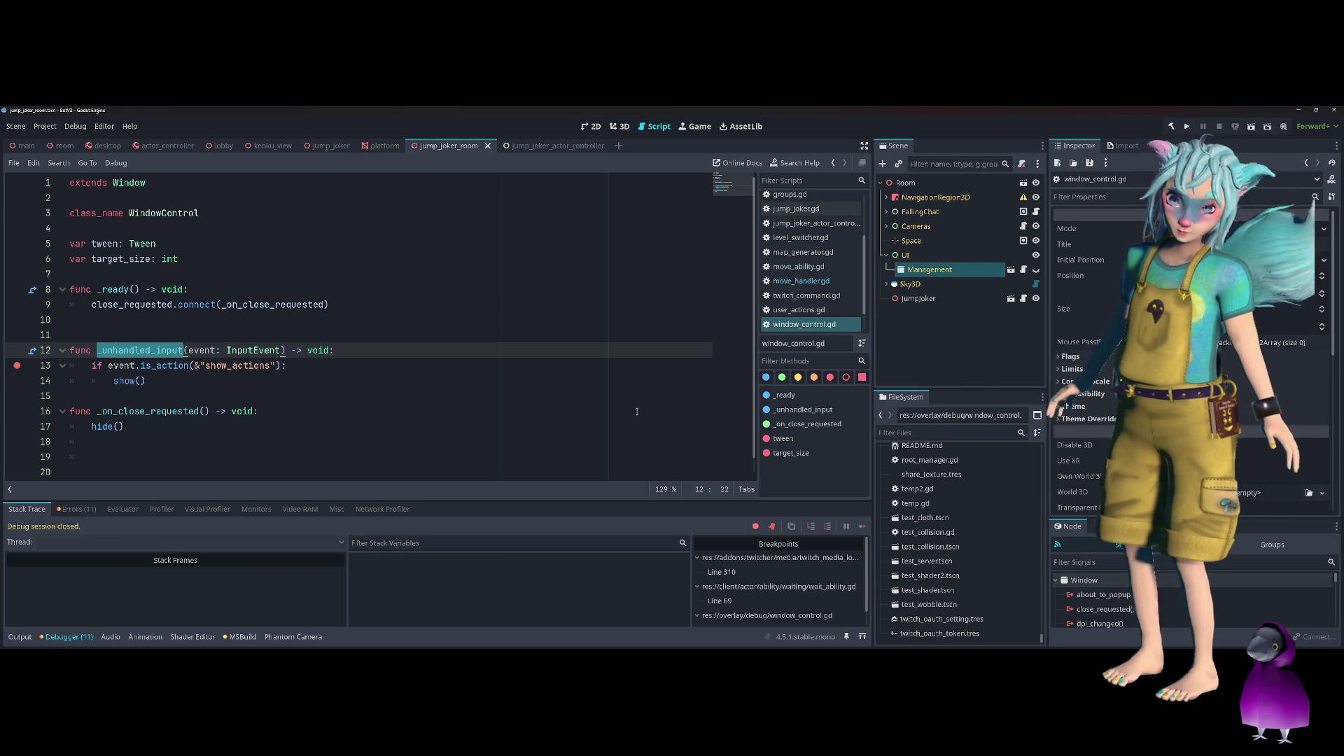
left_click(1187, 126)
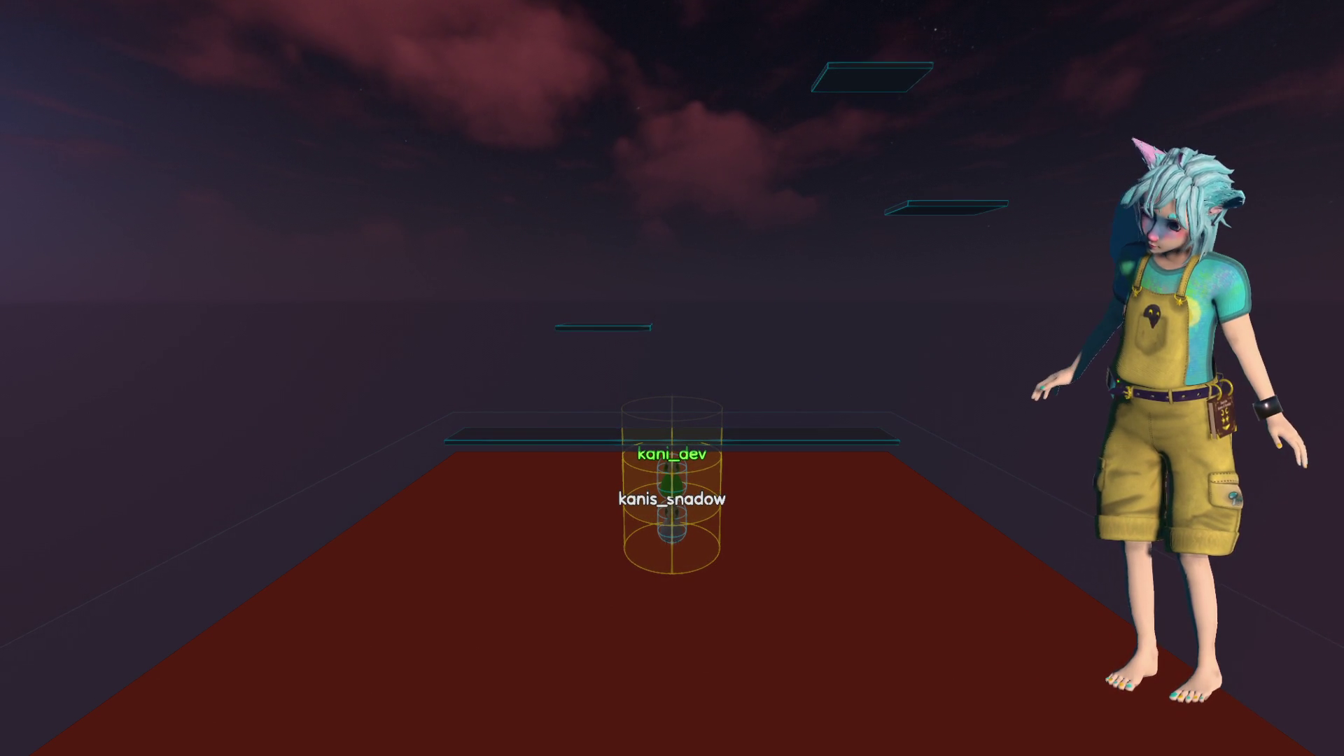
Close the running game and rebuild the .NET project
key("F5")
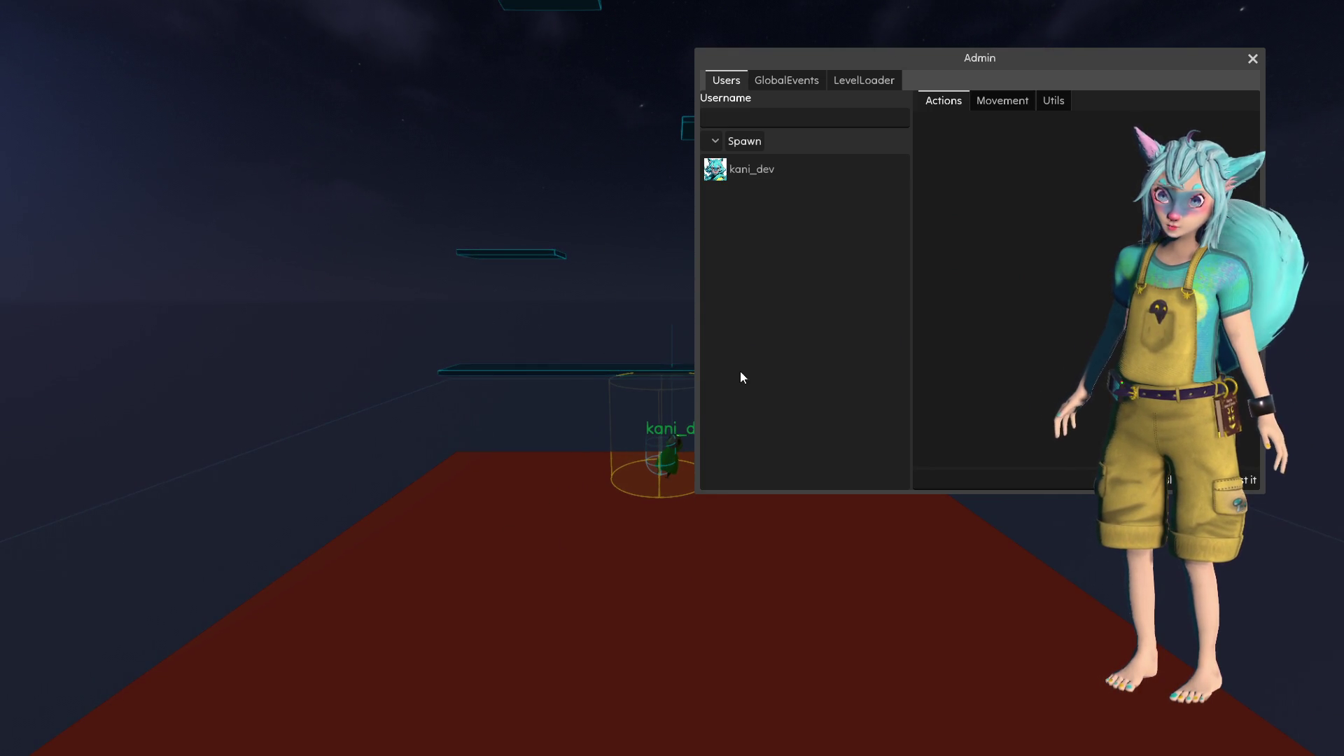
Reposition the Admin window and view the spawned player's Movement details with its velocity graph
mouse_move(930, 57)
left_mouse_down()
mouse_move(1064, 24)
mouse_move(1036, 21)
left_mouse_up()
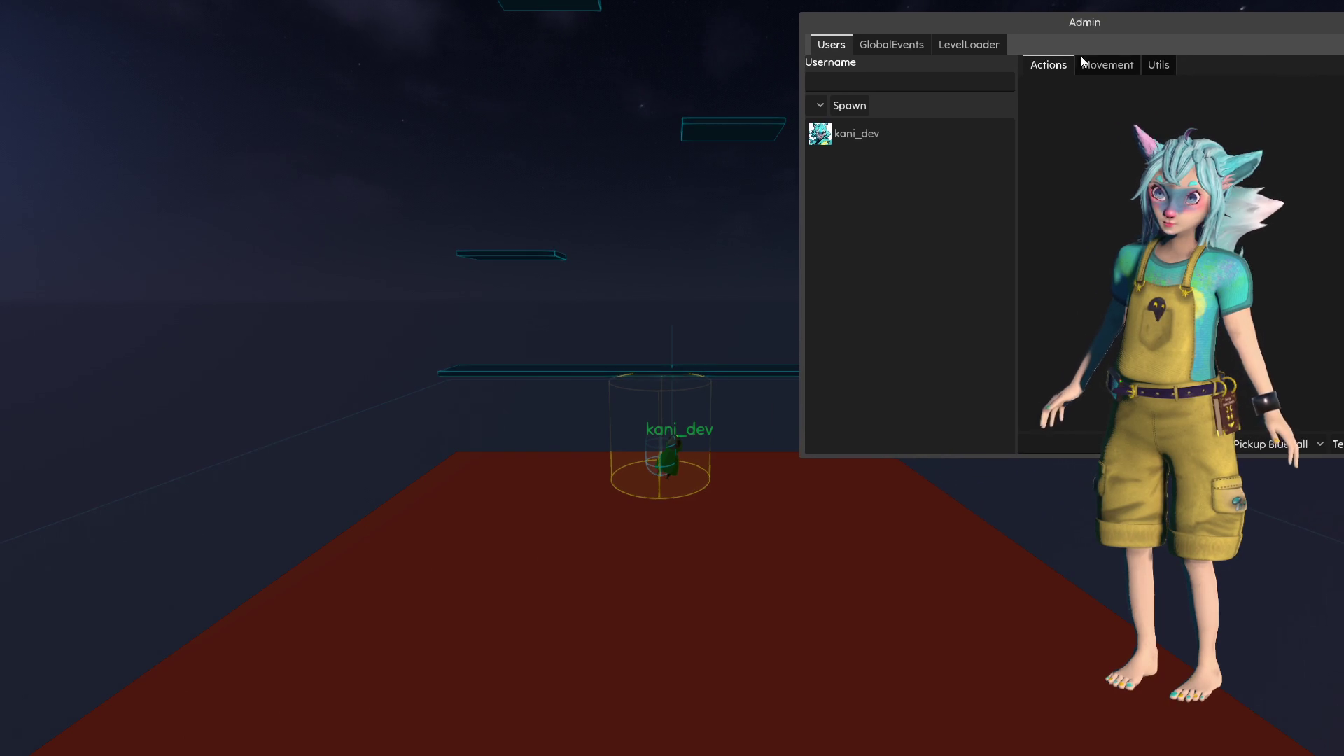
left_click(1108, 65)
mouse_move(1120, 28)
left_mouse_down()
mouse_move(1045, 18)
mouse_move(1057, 23)
left_mouse_up()
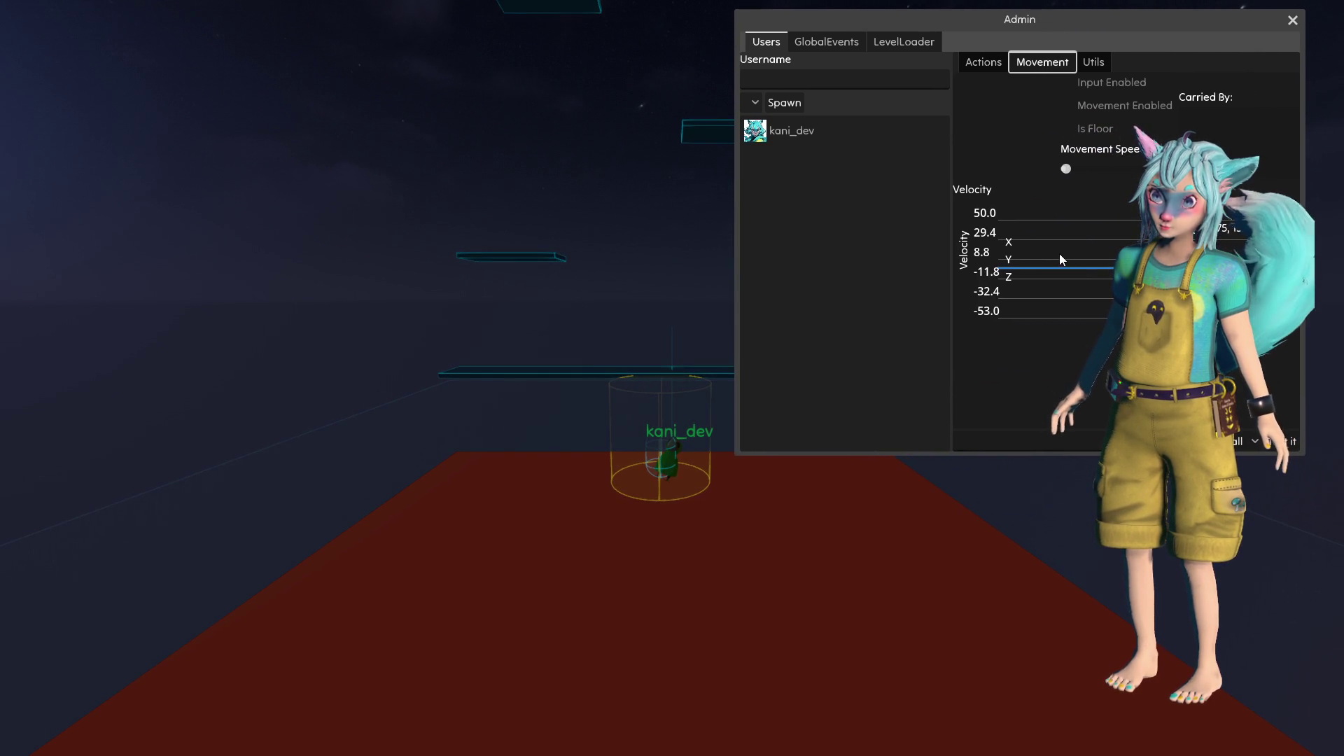
left_click(839, 131)
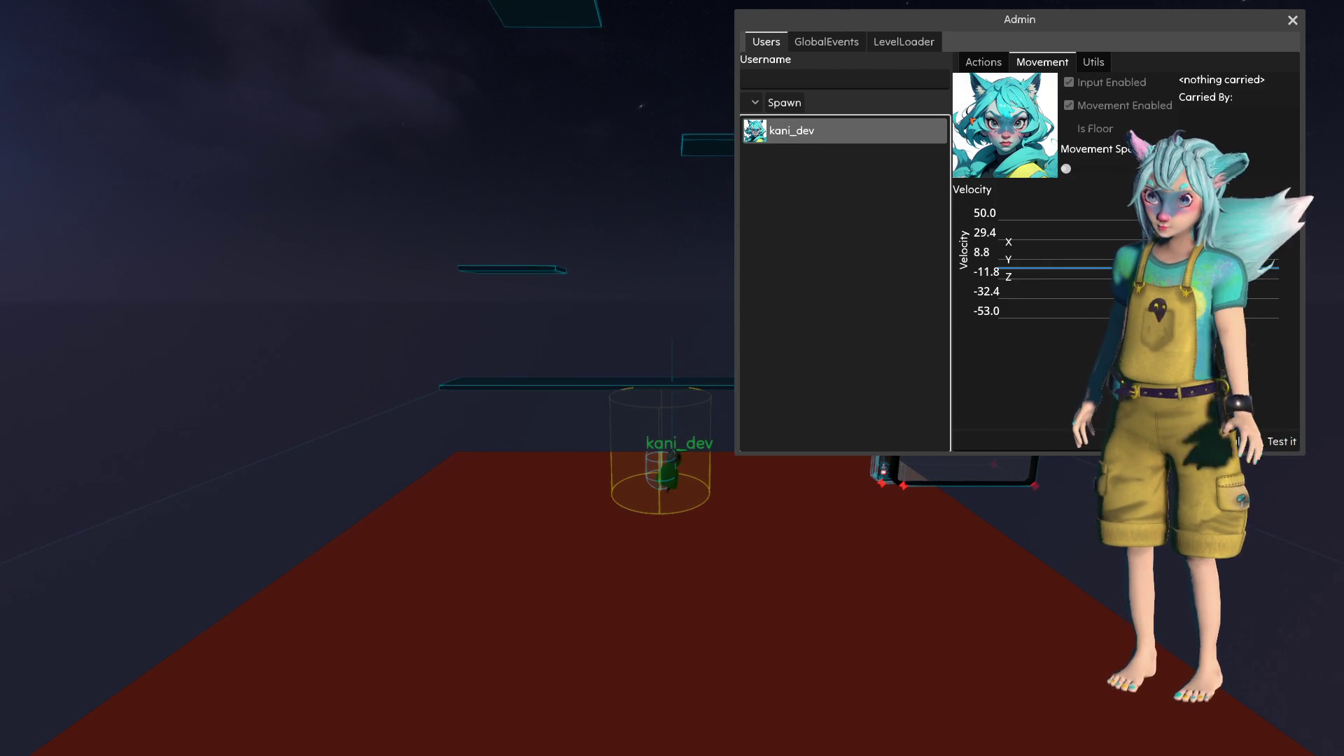
Remove the player's queued DirectMoveAction in the Actions tab, leaving its state IDLE
left_click(980, 64)
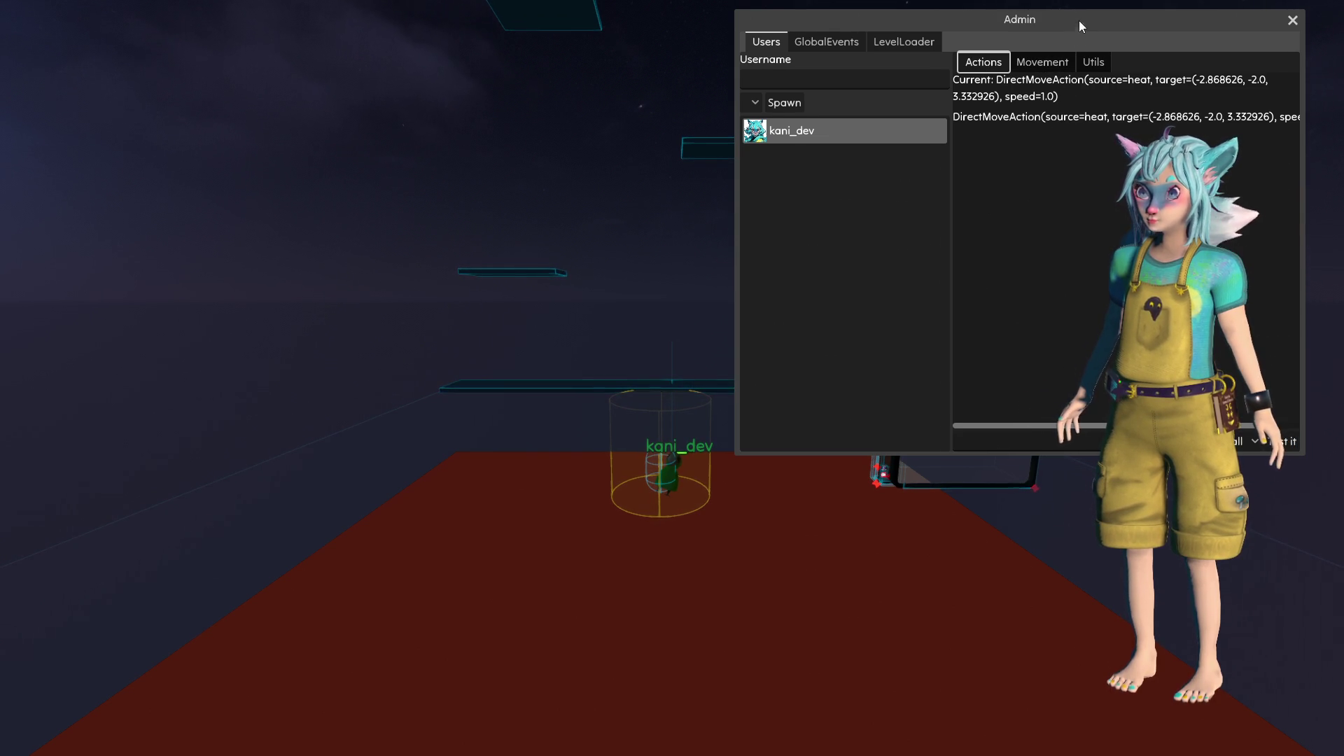
left_click_drag(1081, 23, 903, 18)
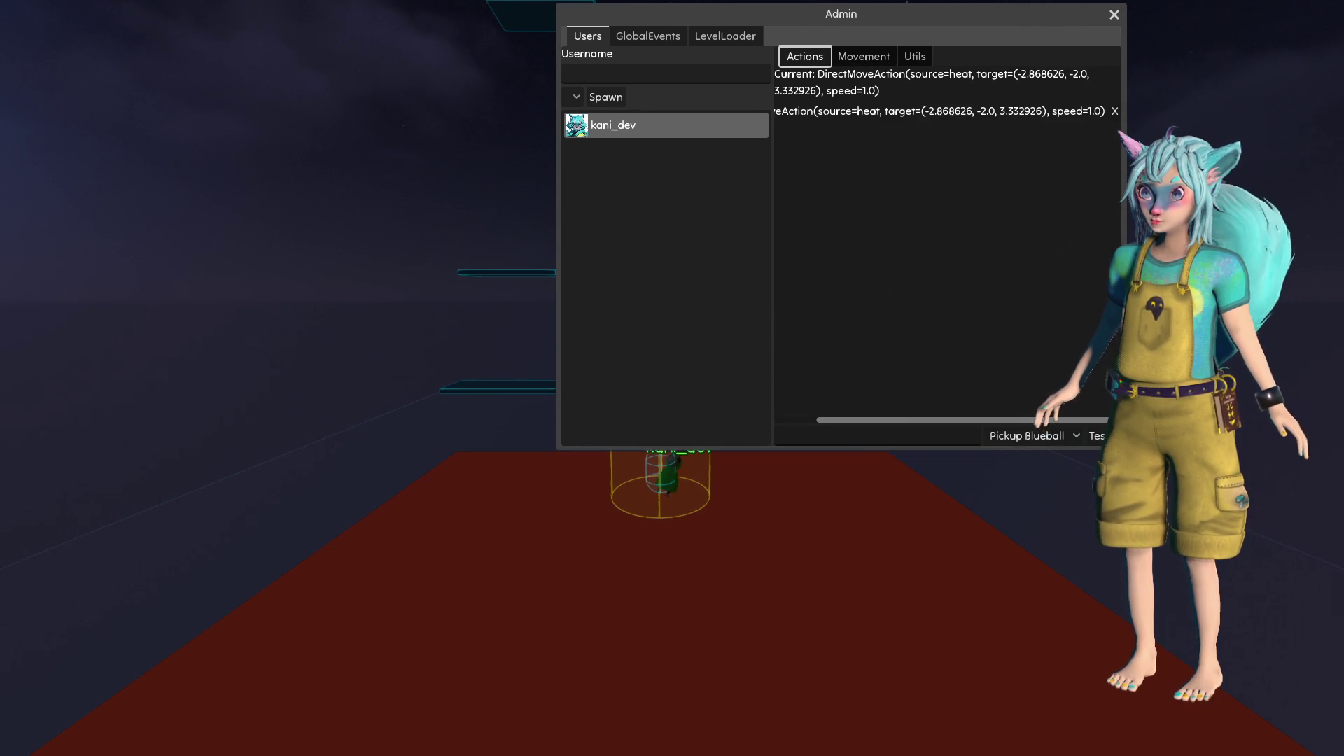
left_click(1114, 111)
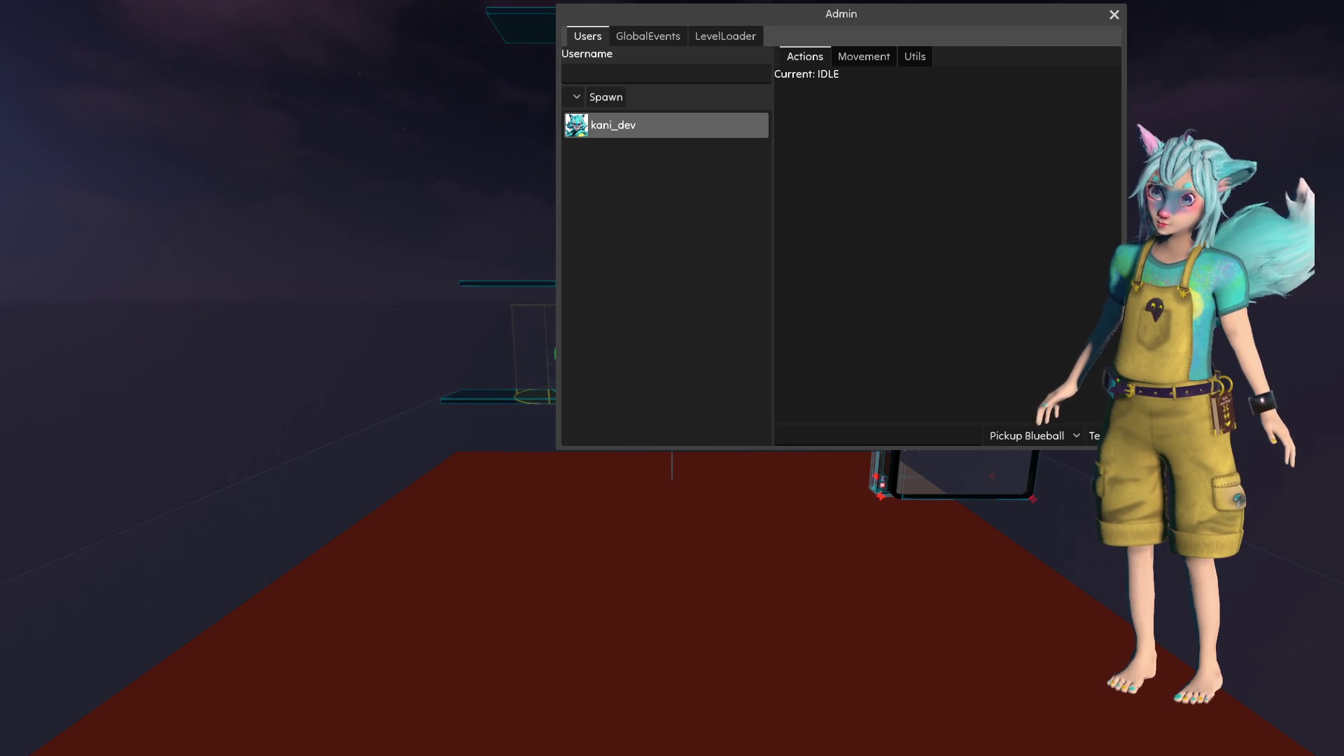
left_click(855, 62)
left_click_drag(901, 13, 1070, 60)
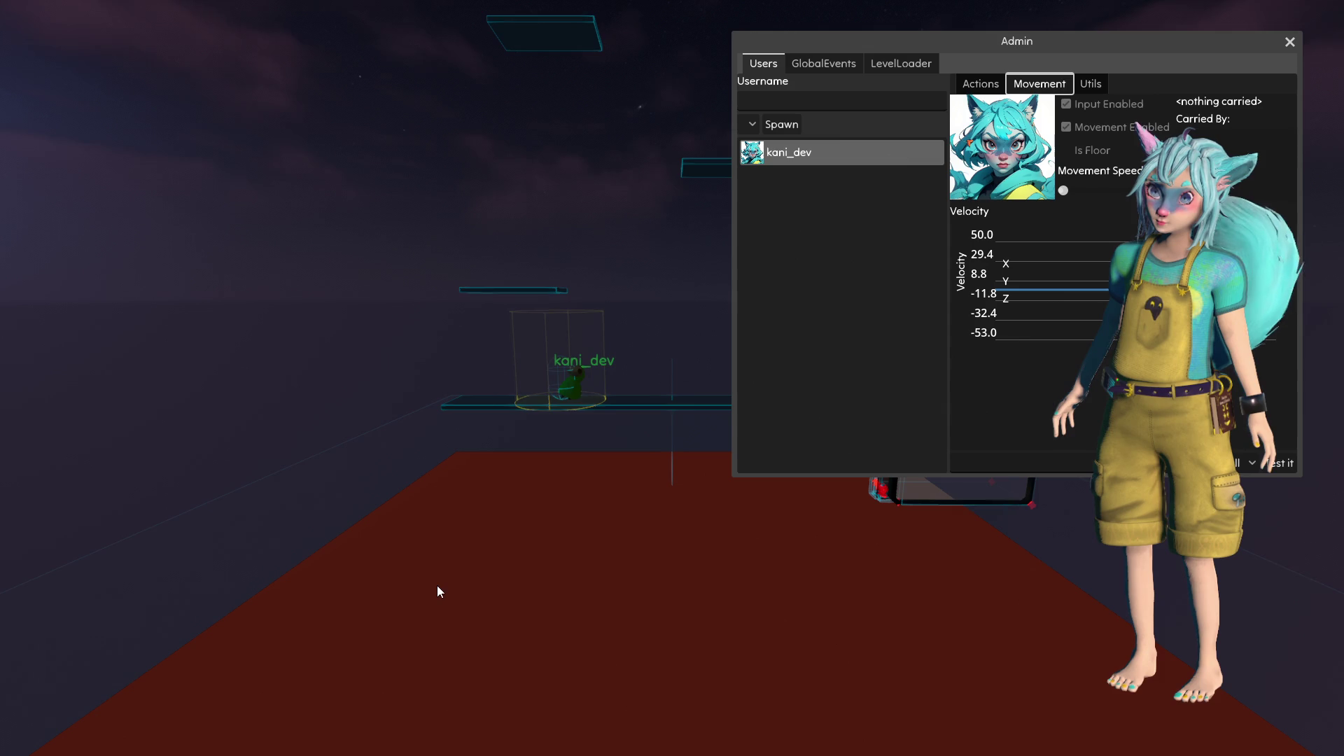
key("space")
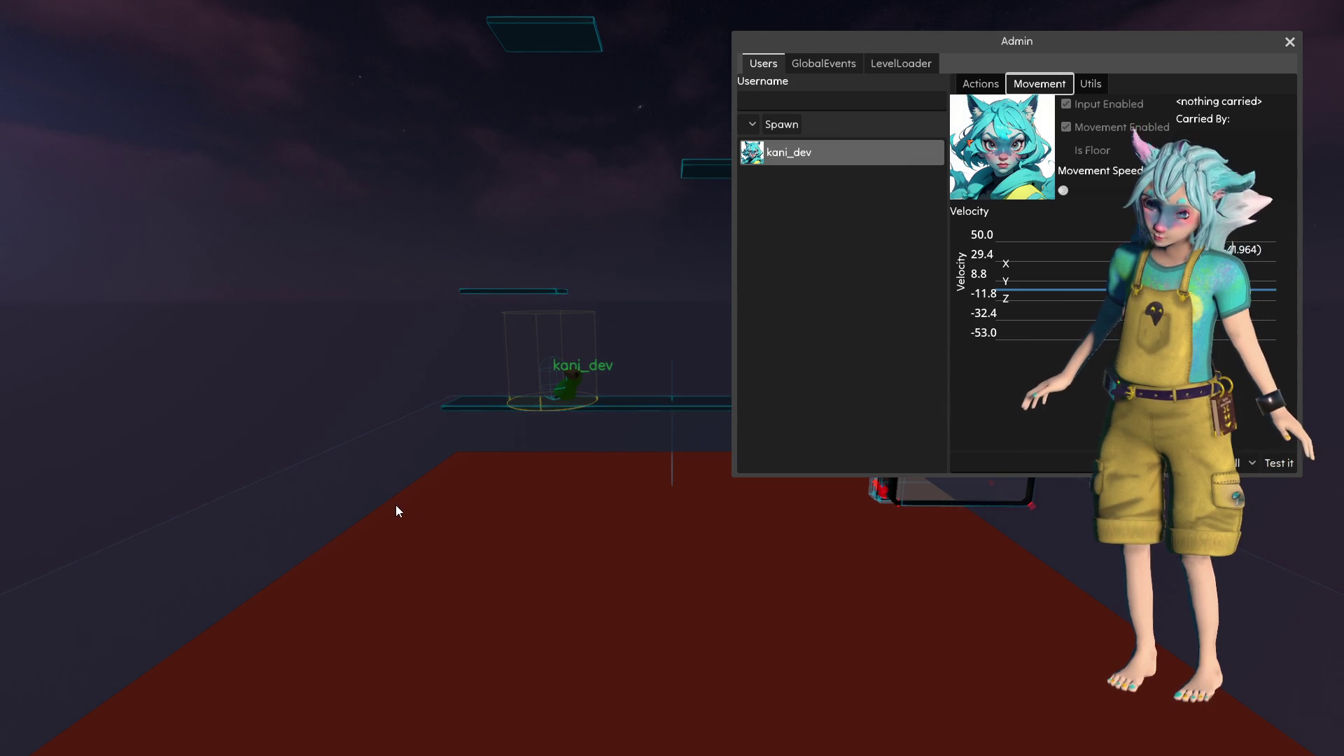
left_click(981, 83)
left_click(1034, 83)
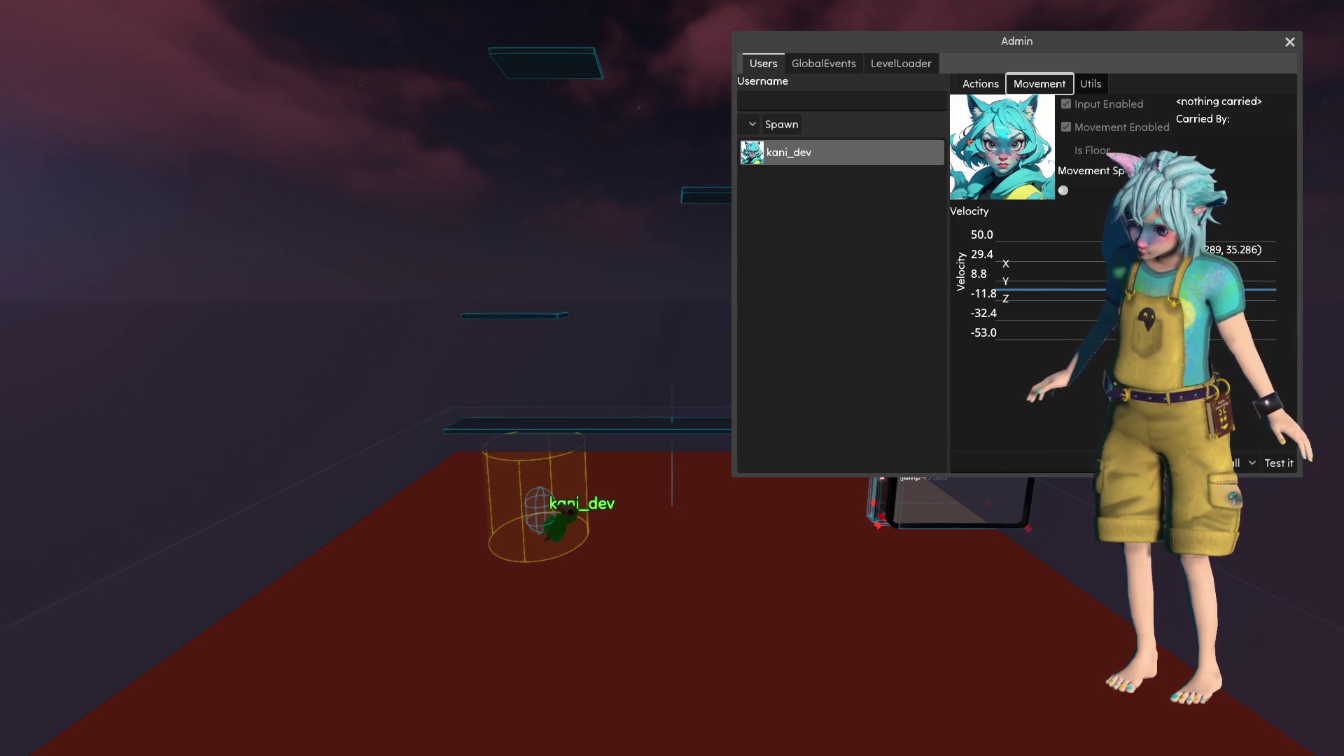
left_click(981, 83)
left_click(1051, 87)
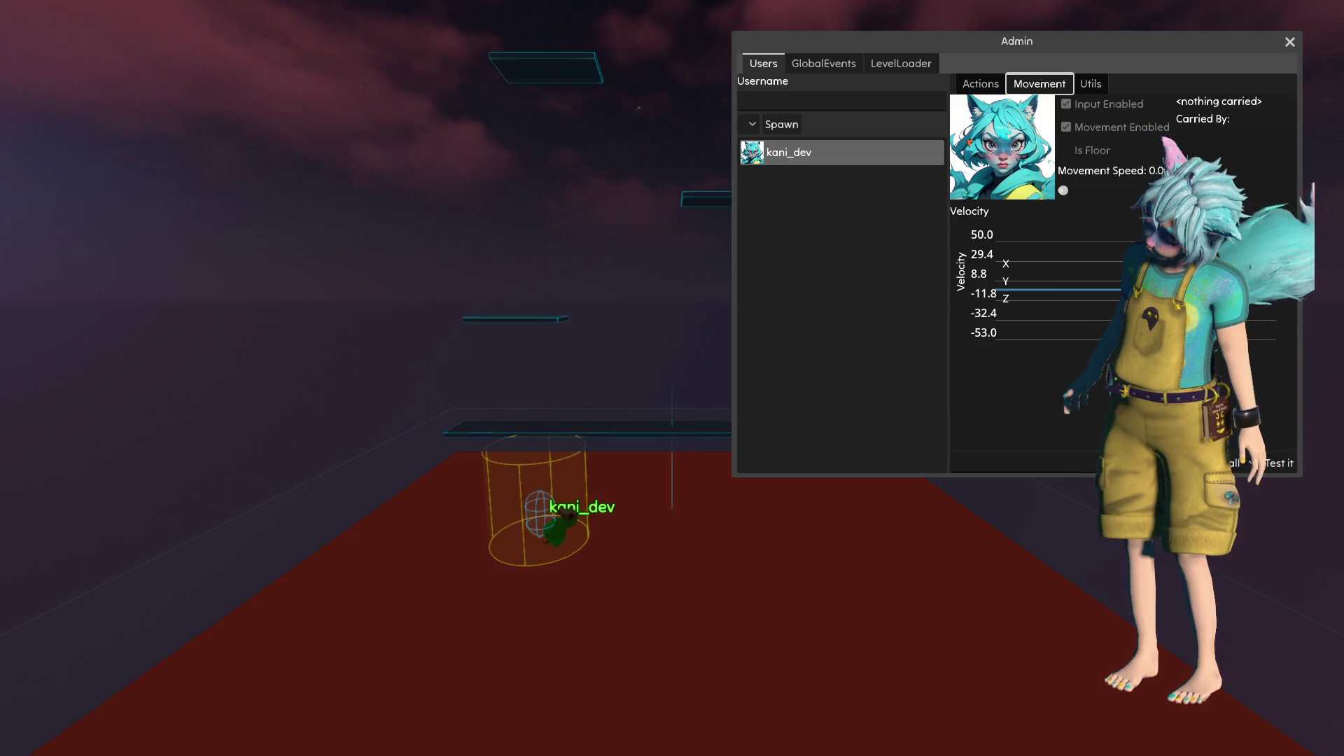
key("alt+Tab")
Collapse the debugger output and review move_handler.gd and the jump_joker_actor_controller scene
left_click(501, 401)
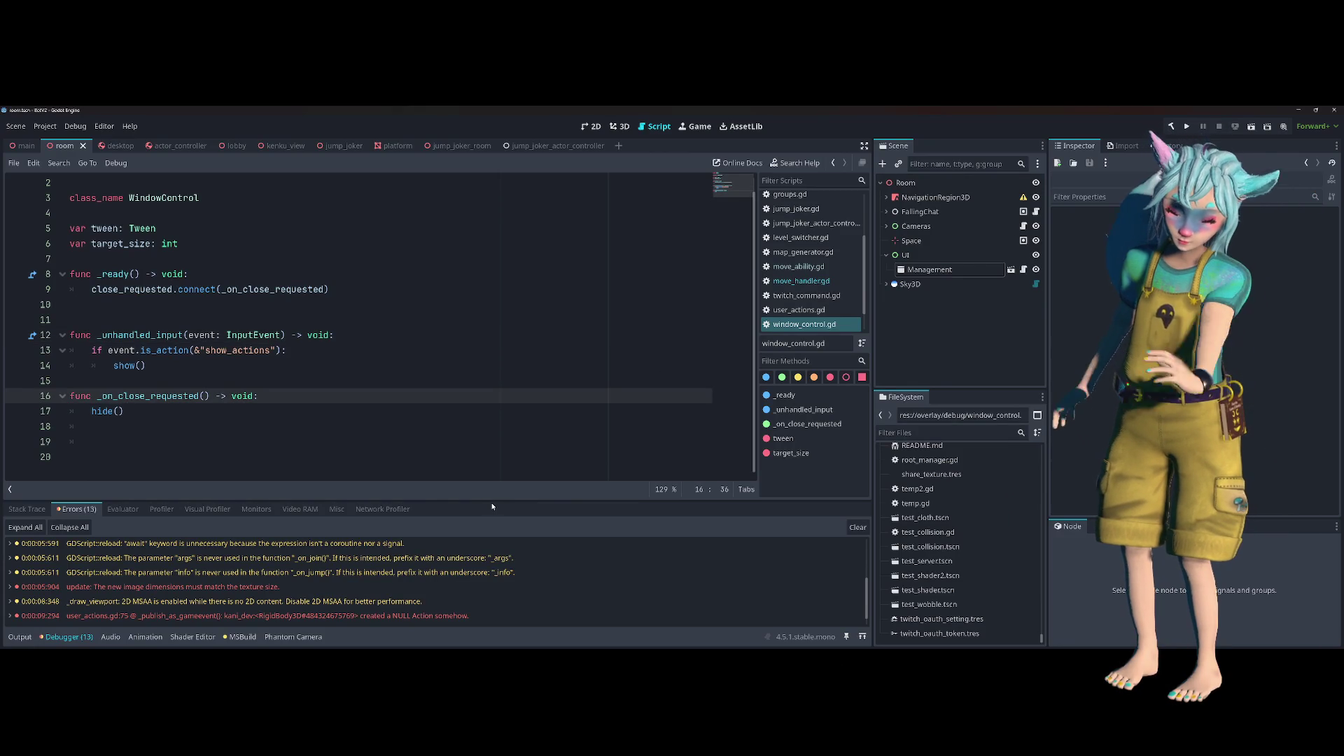
left_click(69, 636)
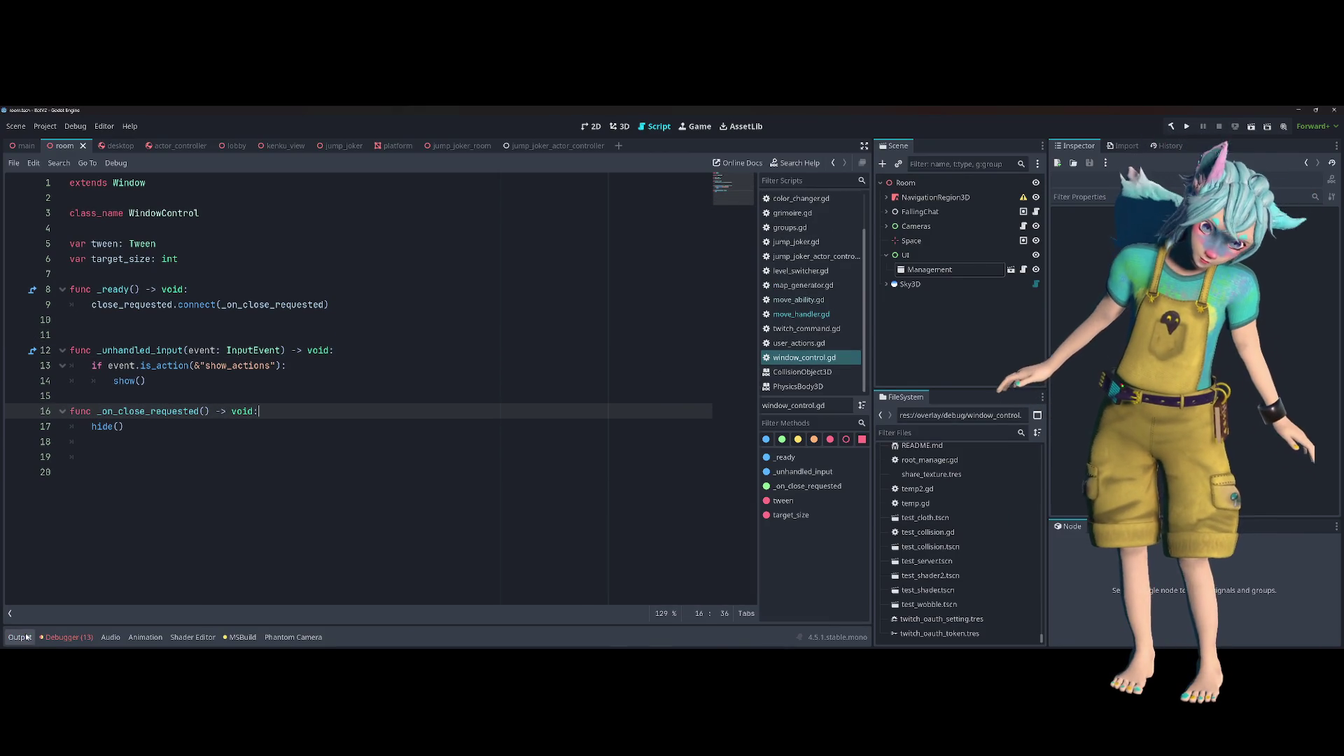
left_click(334, 426)
key("alt+Left")
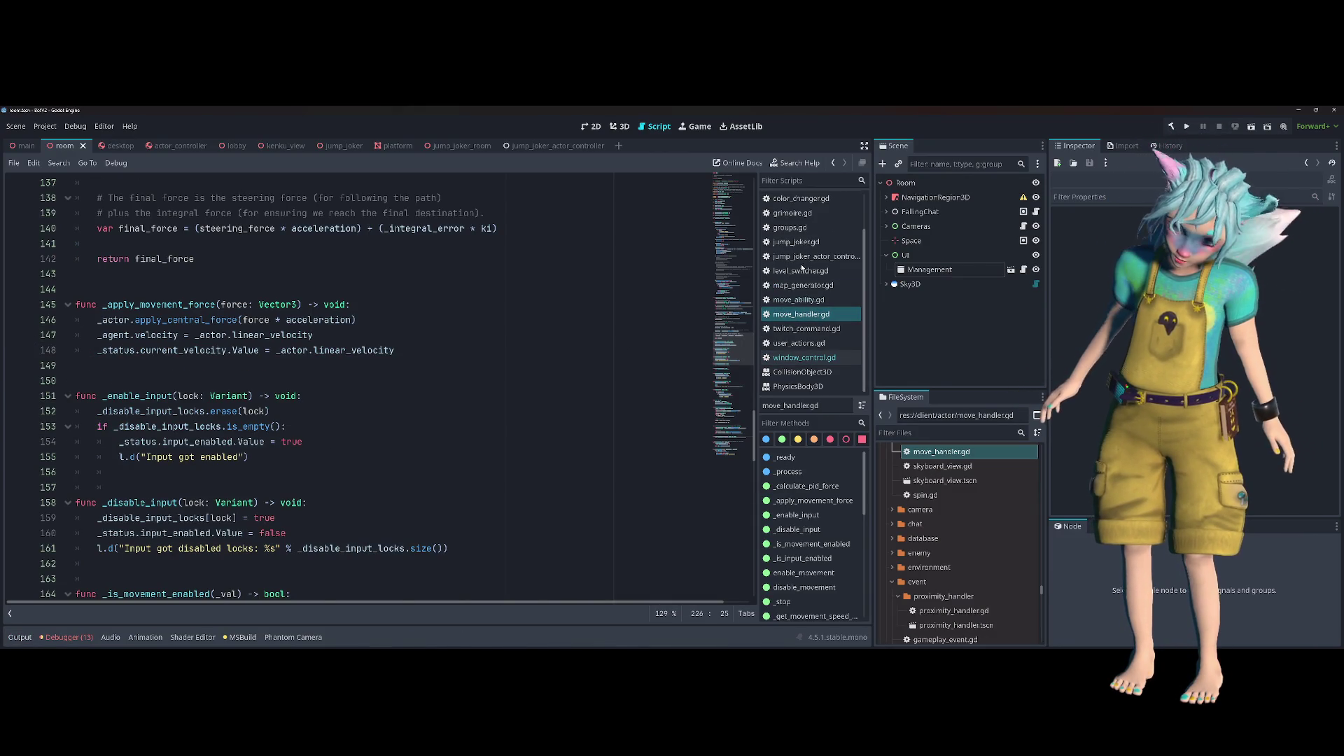
left_click(539, 146)
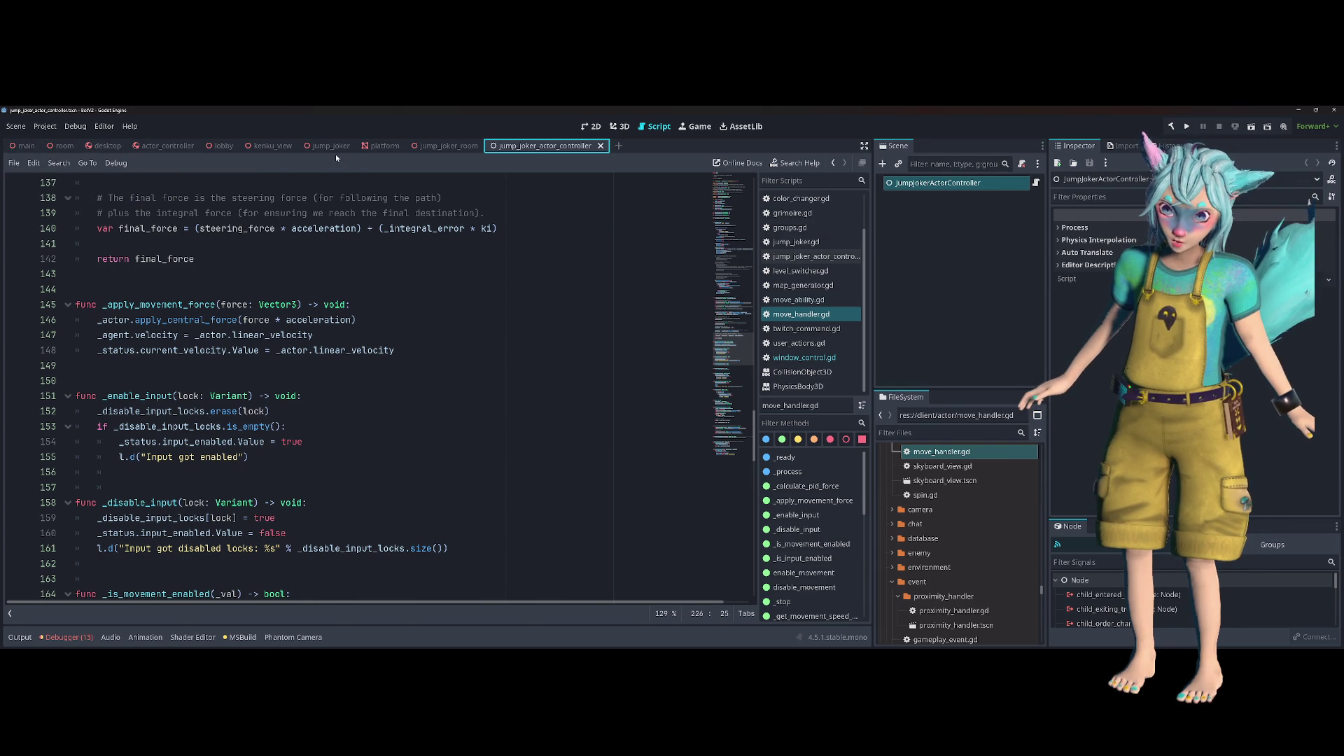
left_click(419, 214)
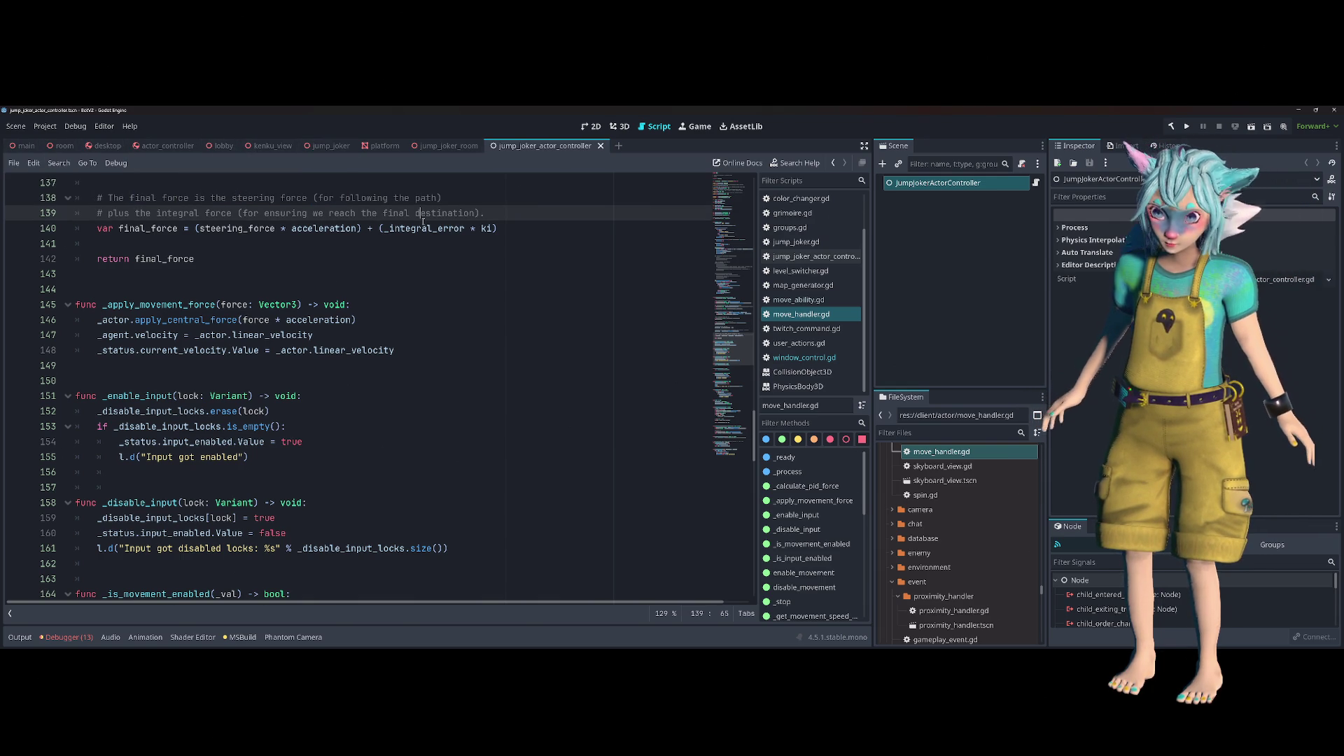
Delete the MoveHandler node under Actor in actor_controller, then build and run the project
left_click(168, 146)
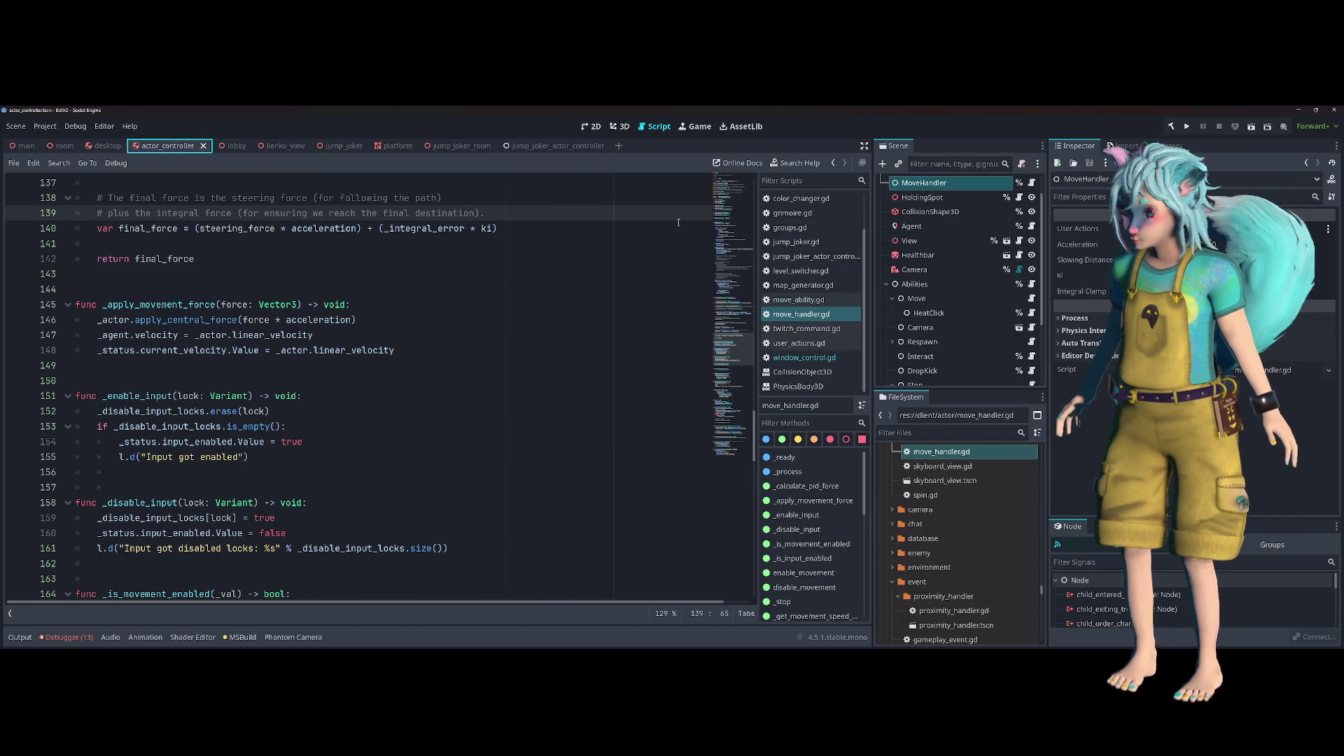
scroll(958, 215, "up", 2)
left_click(957, 216)
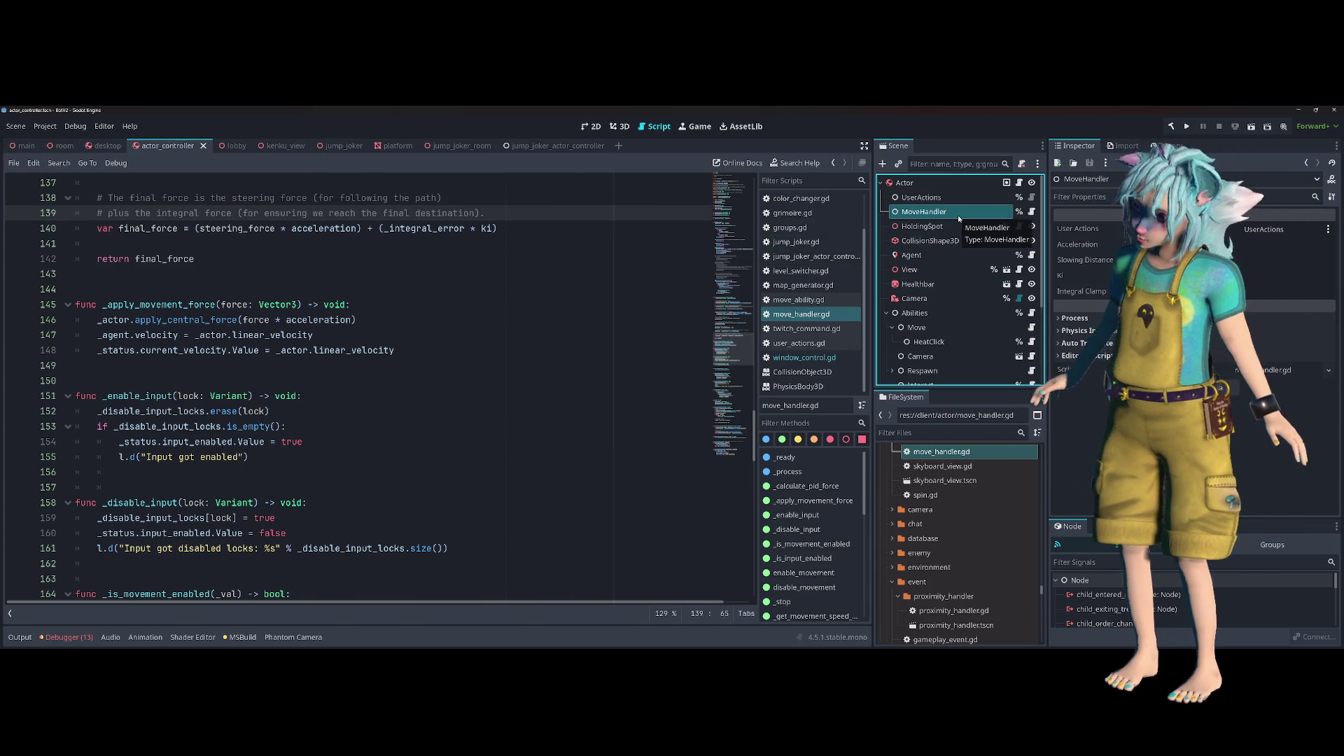
key("Delete")
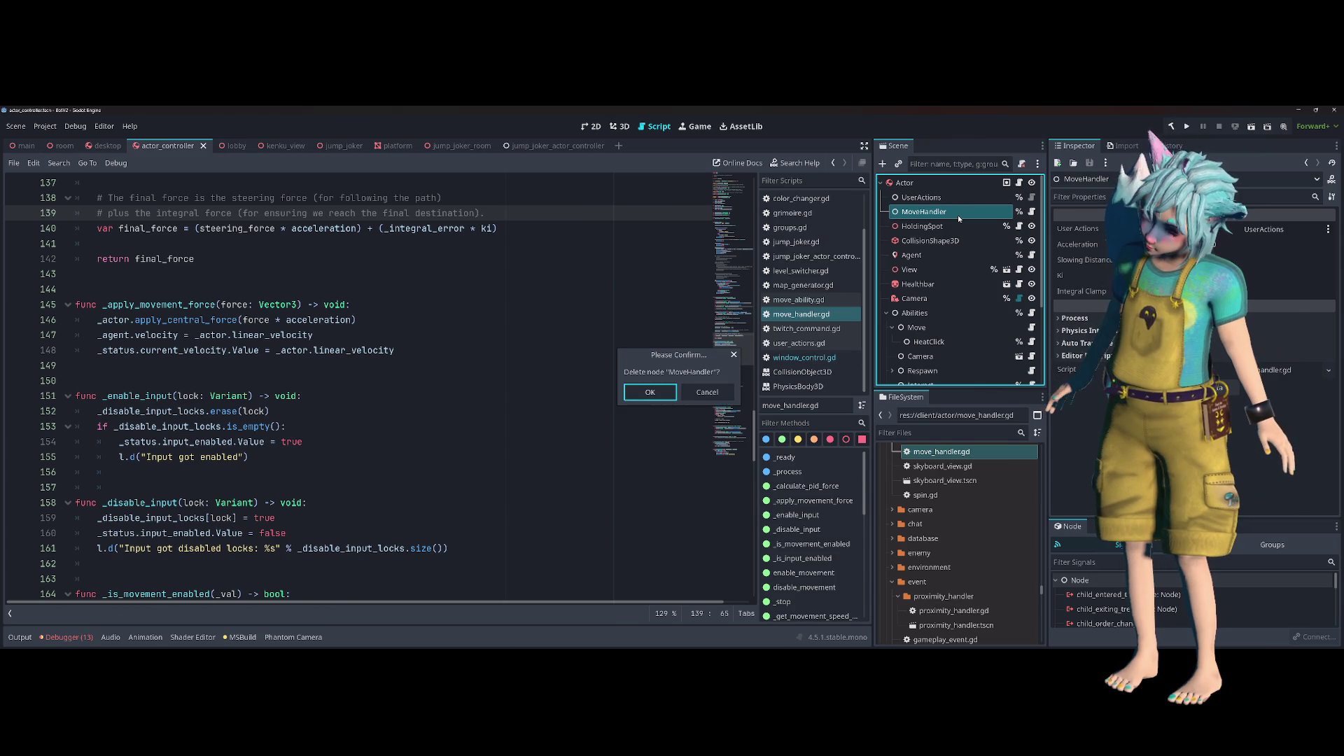
key("Return")
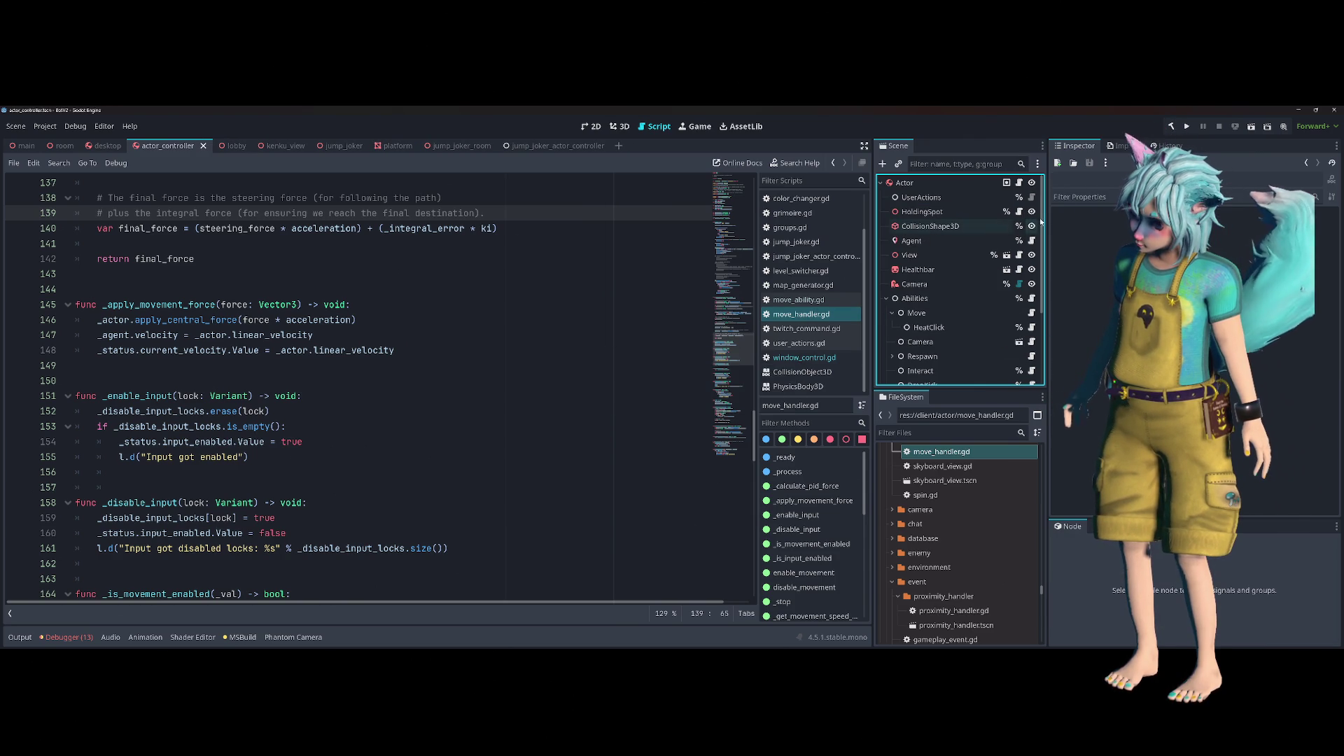
left_click(1187, 126)
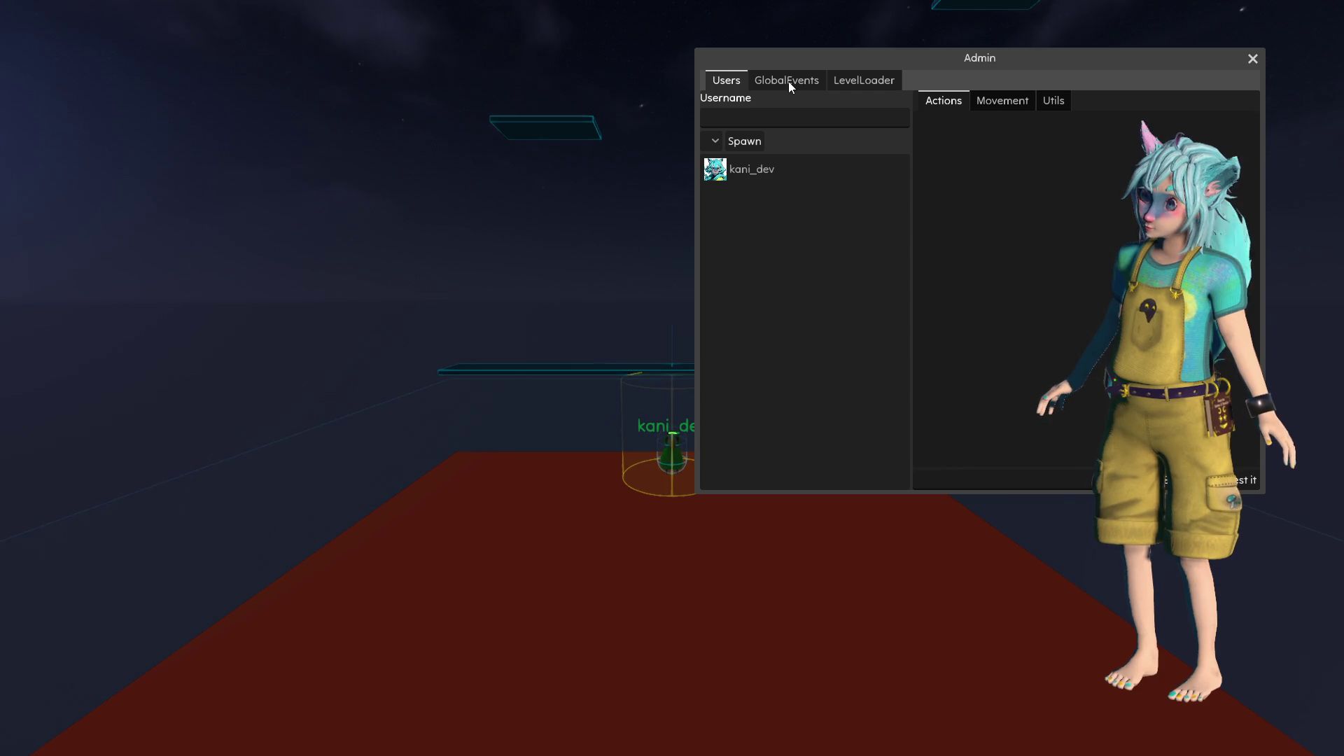
Make the spawned player jump to a spot, check its Movement stats, then close the game
left_click(787, 172)
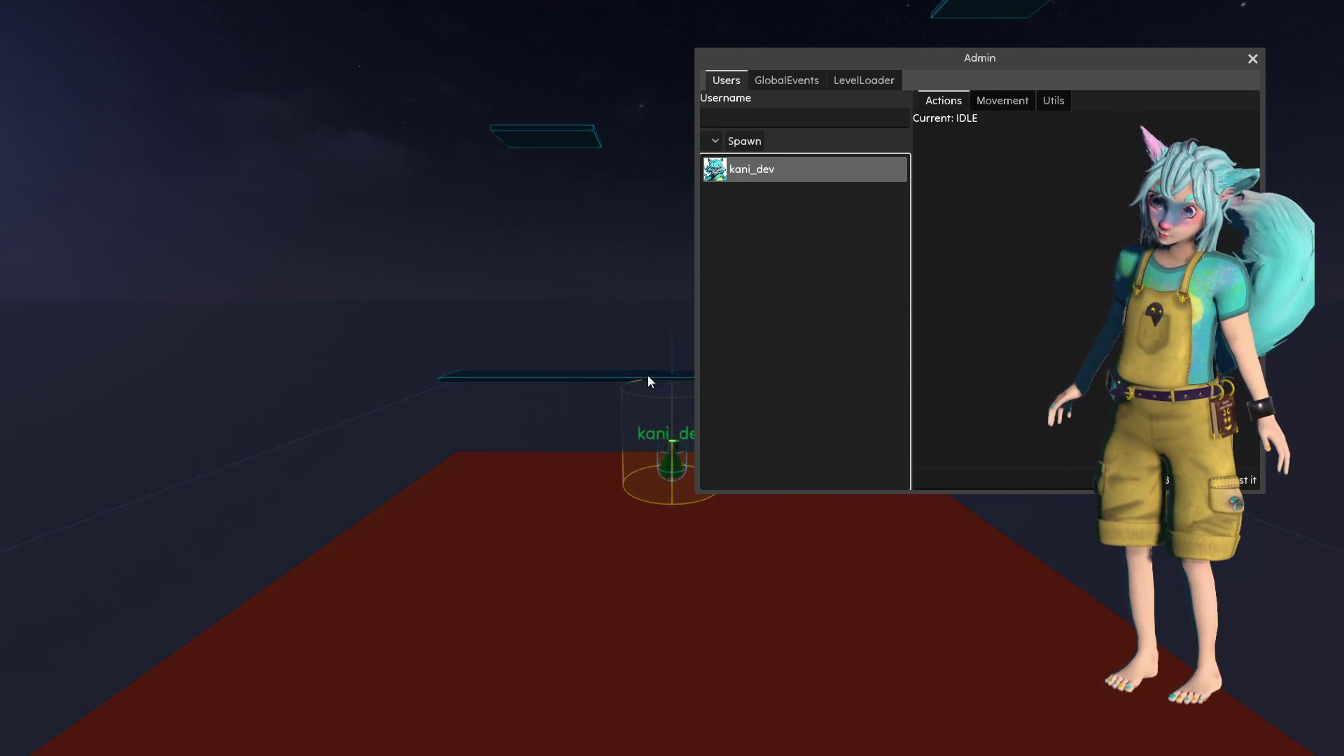
left_click(553, 442)
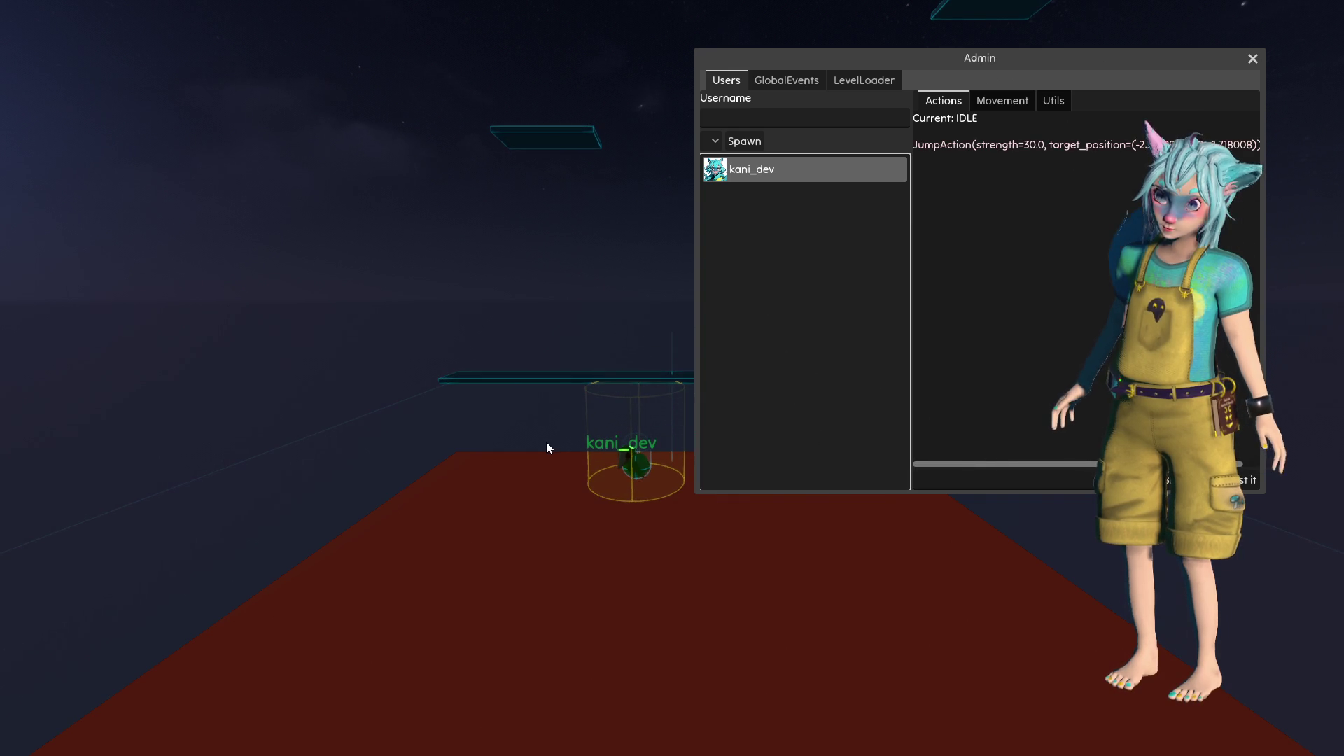
key("Escape")
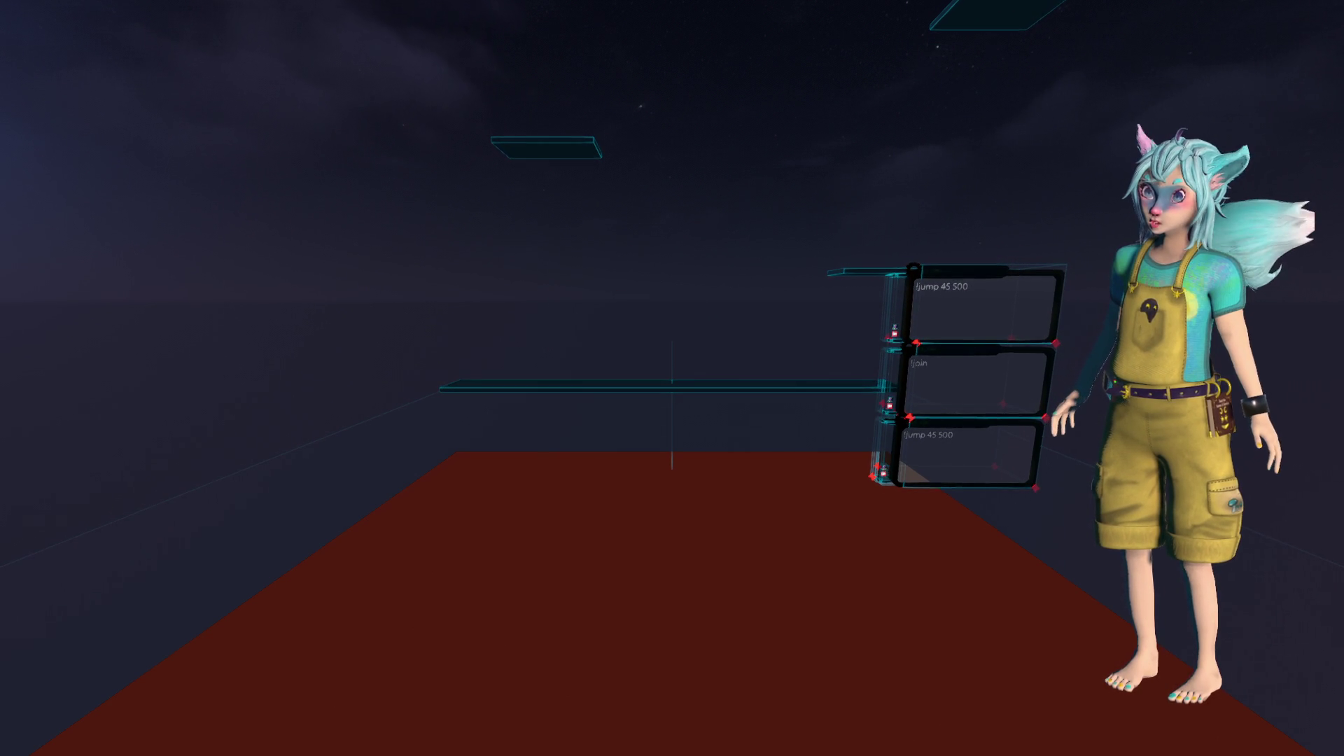
key("F1")
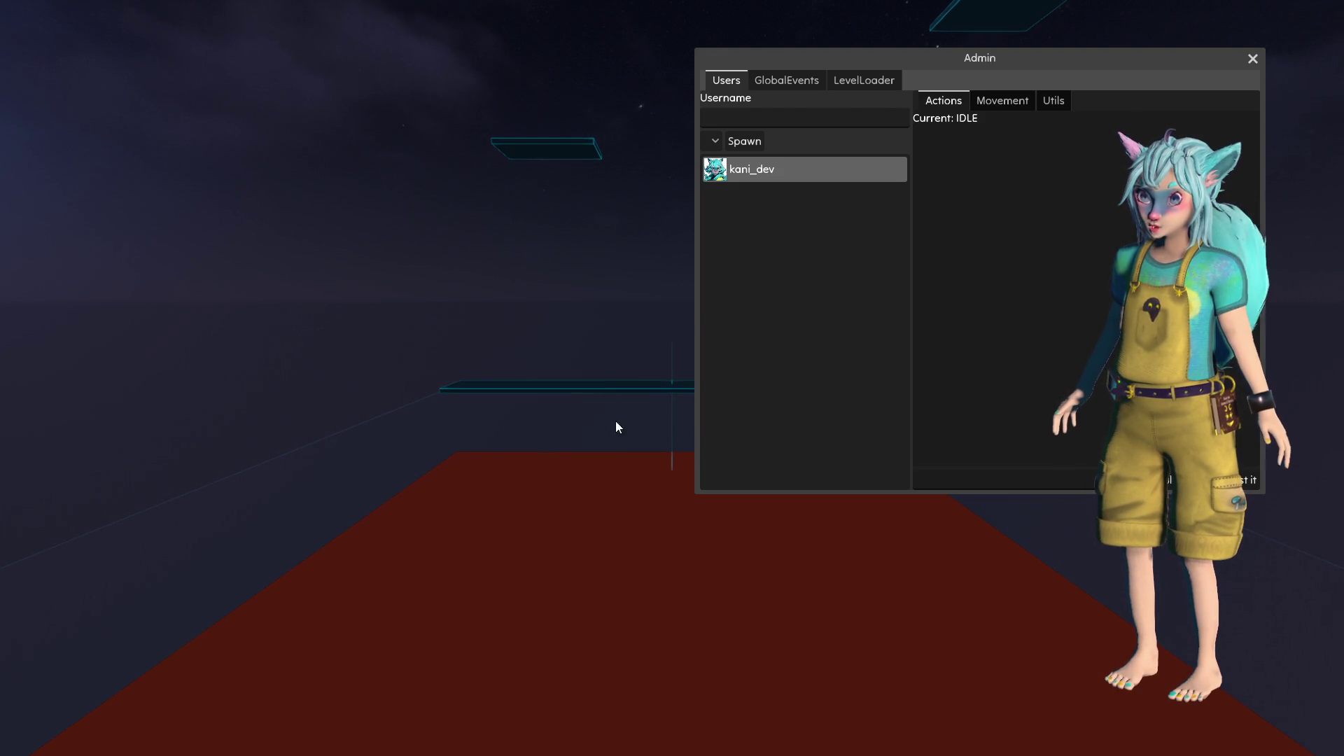
left_click(1003, 101)
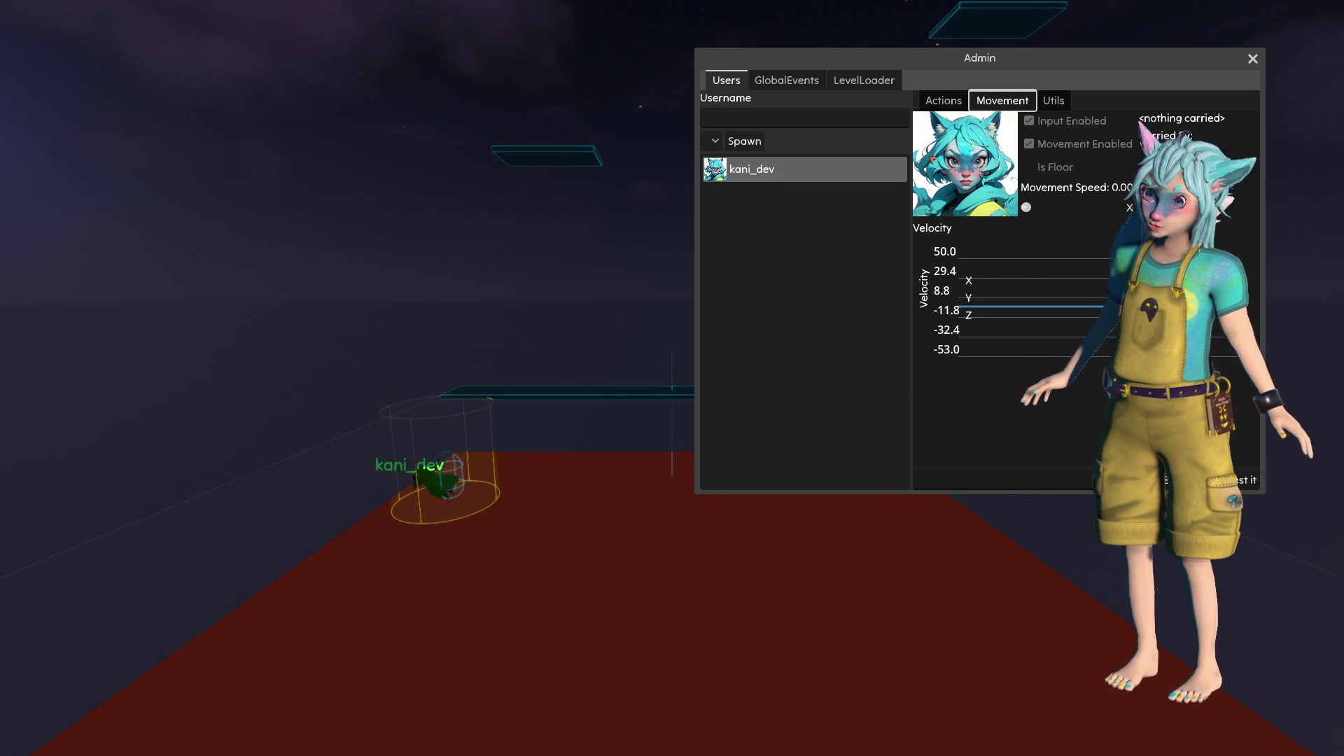
key("alt+F4")
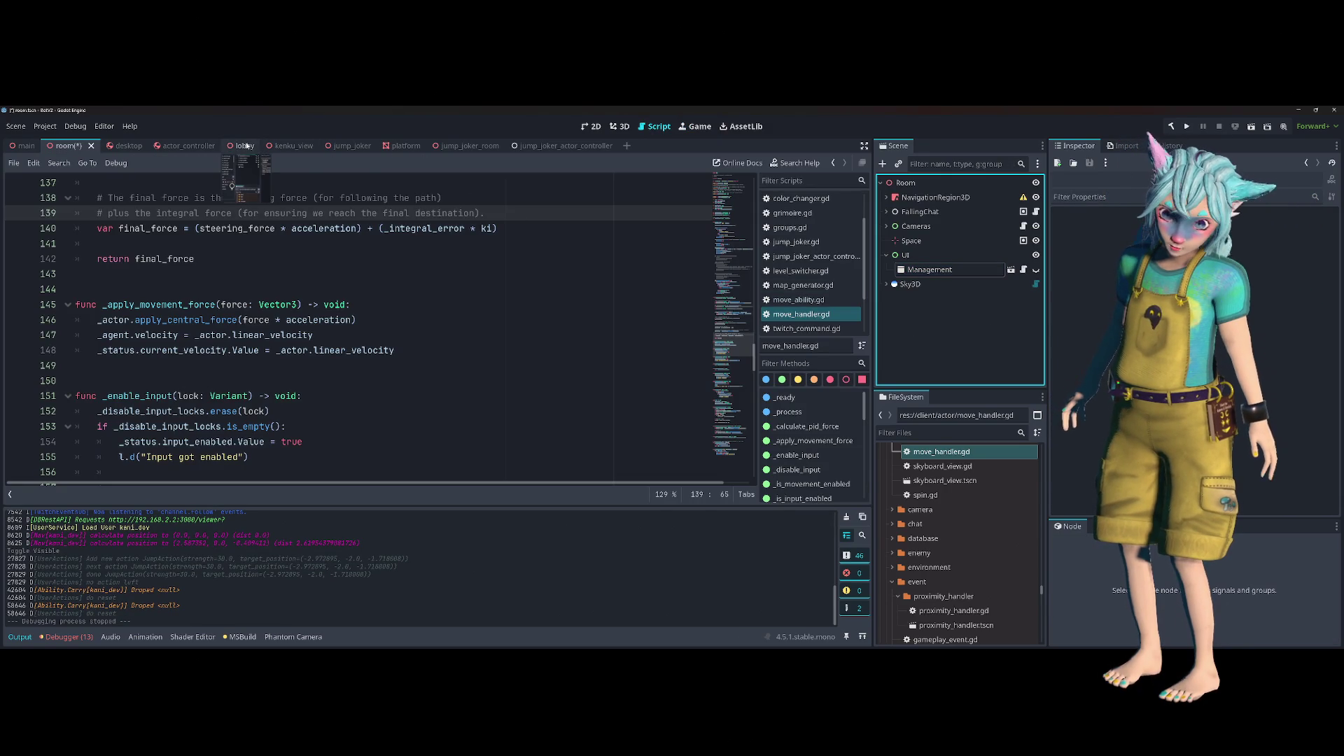
left_click(184, 146)
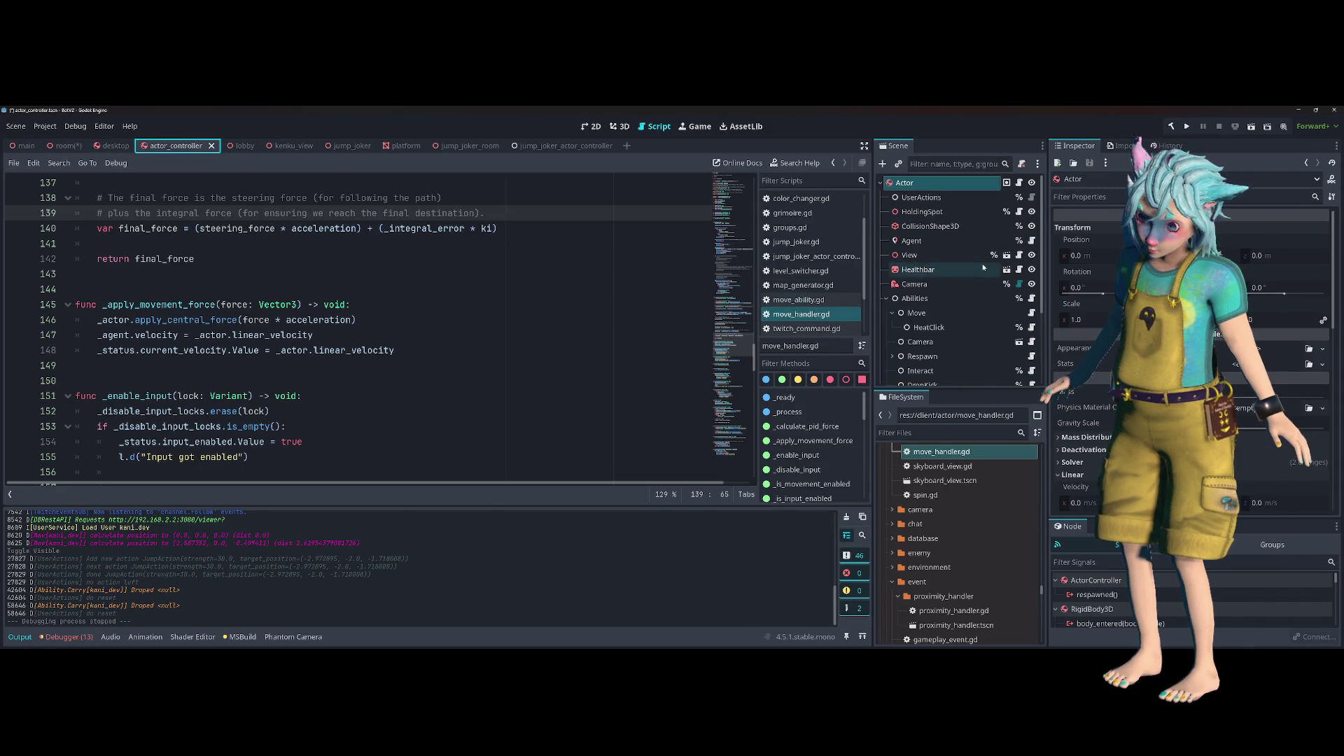
left_click(924, 212)
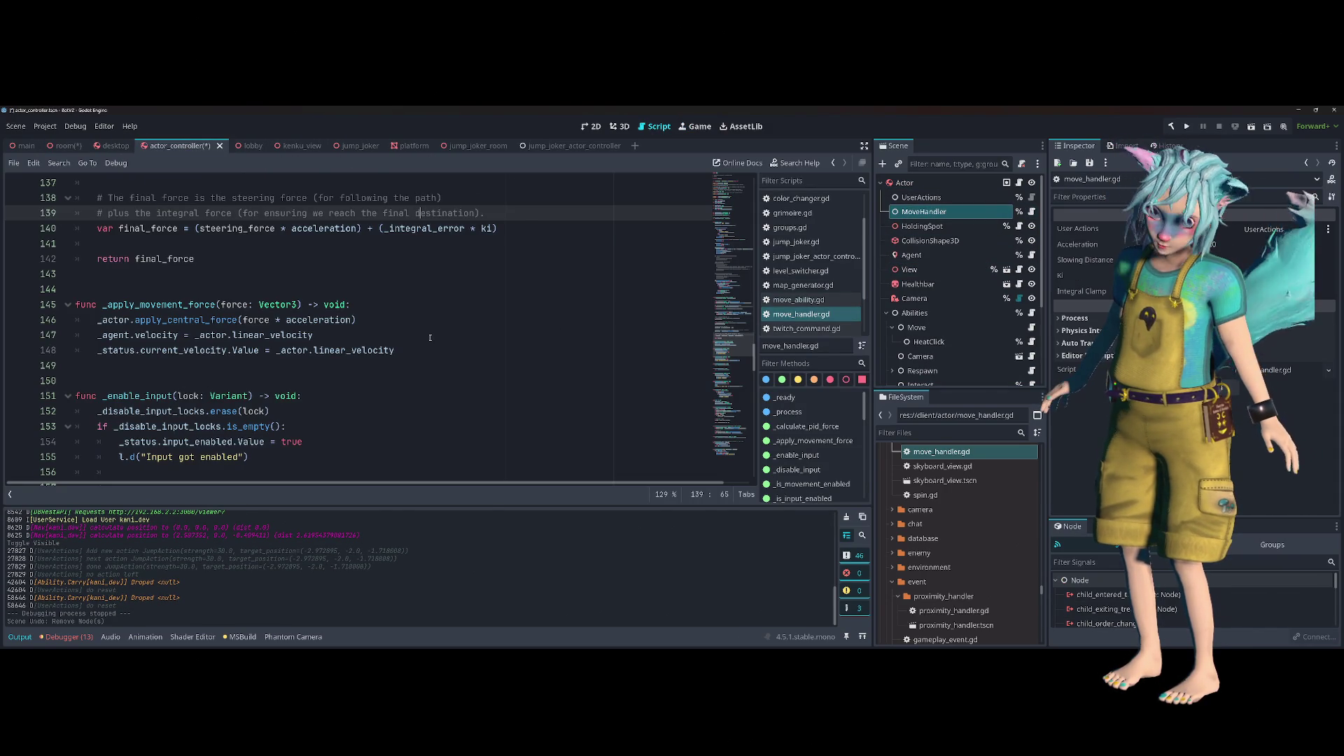
left_click(329, 335)
left_click(21, 638)
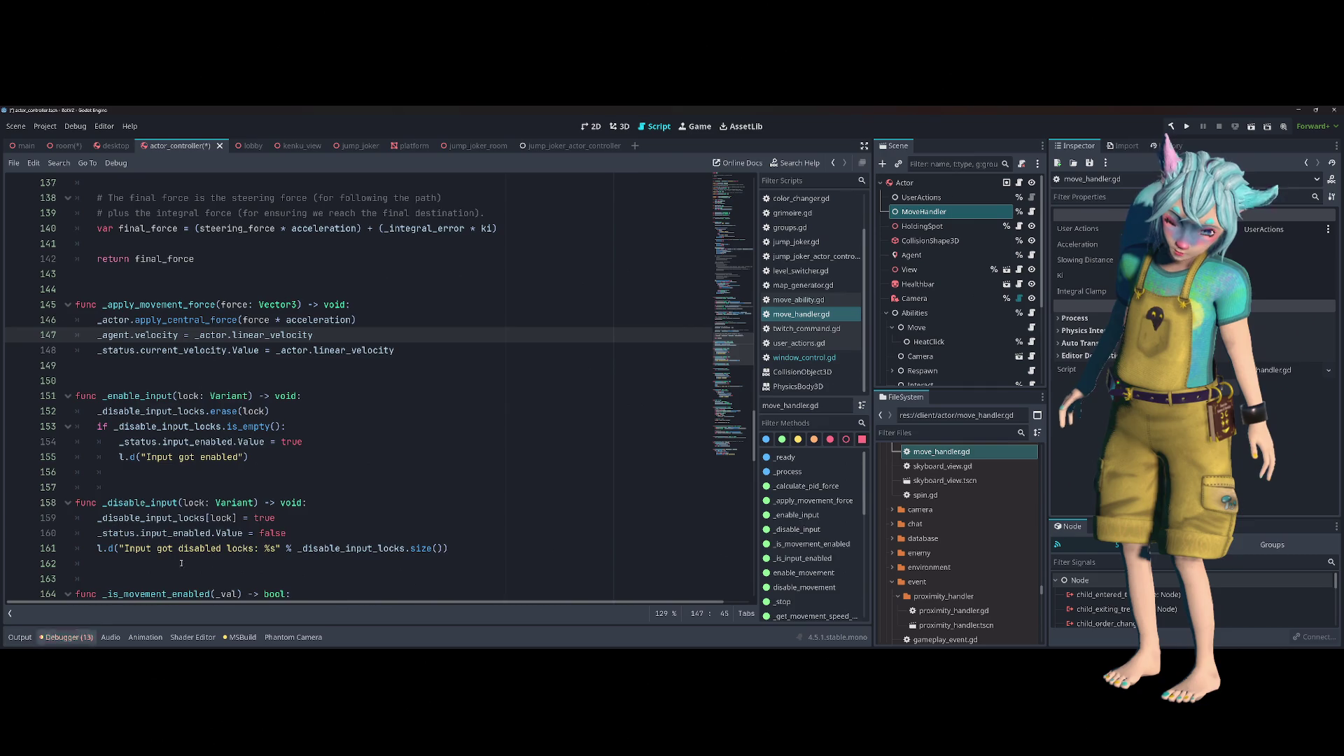
scroll(297, 453, "up", 15)
scroll(297, 454, "up", 12)
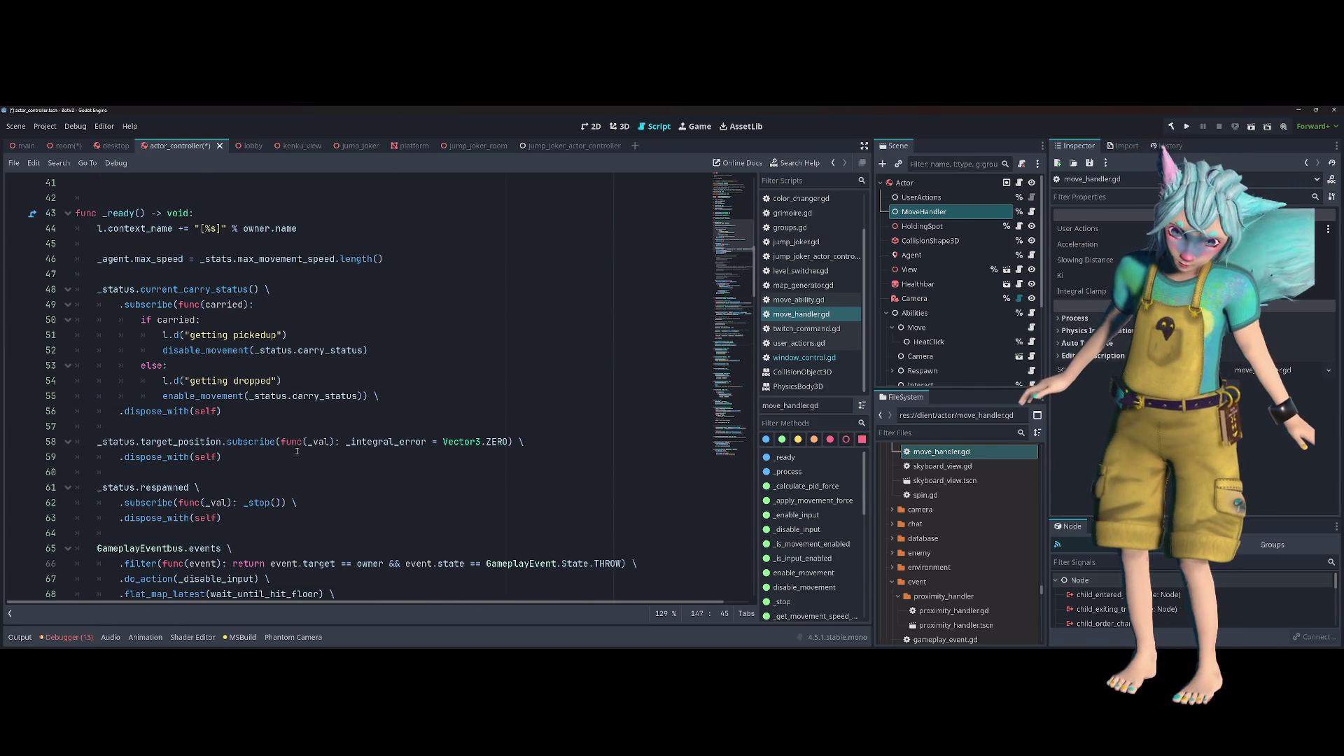
scroll(314, 456, "down", 1)
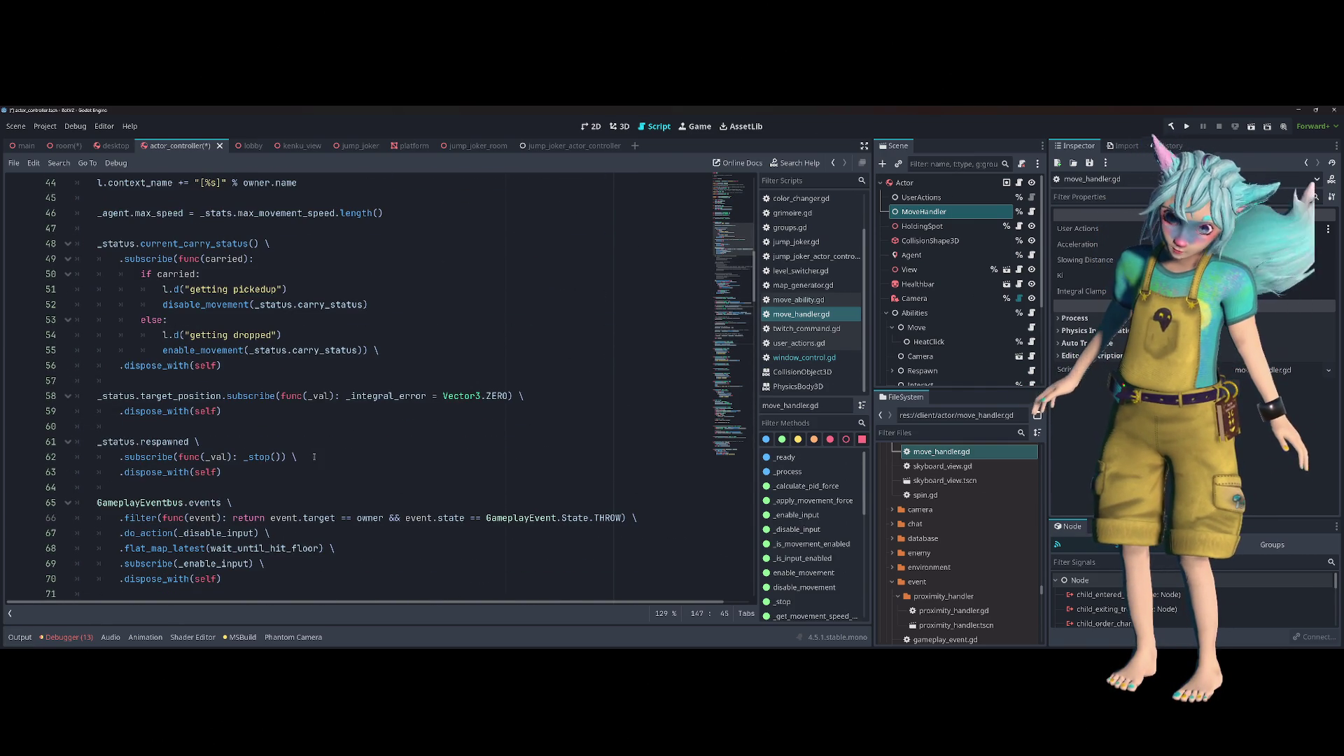
left_click(313, 411)
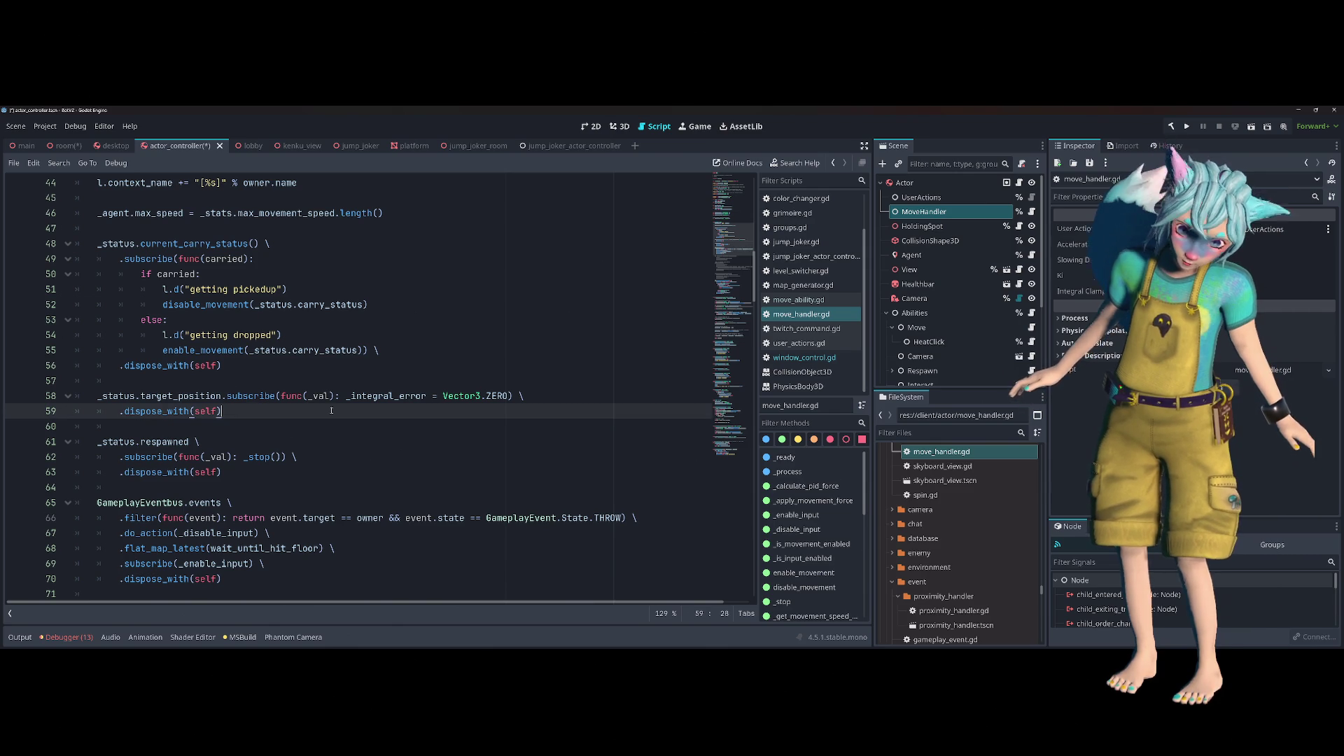
double_click(356, 396)
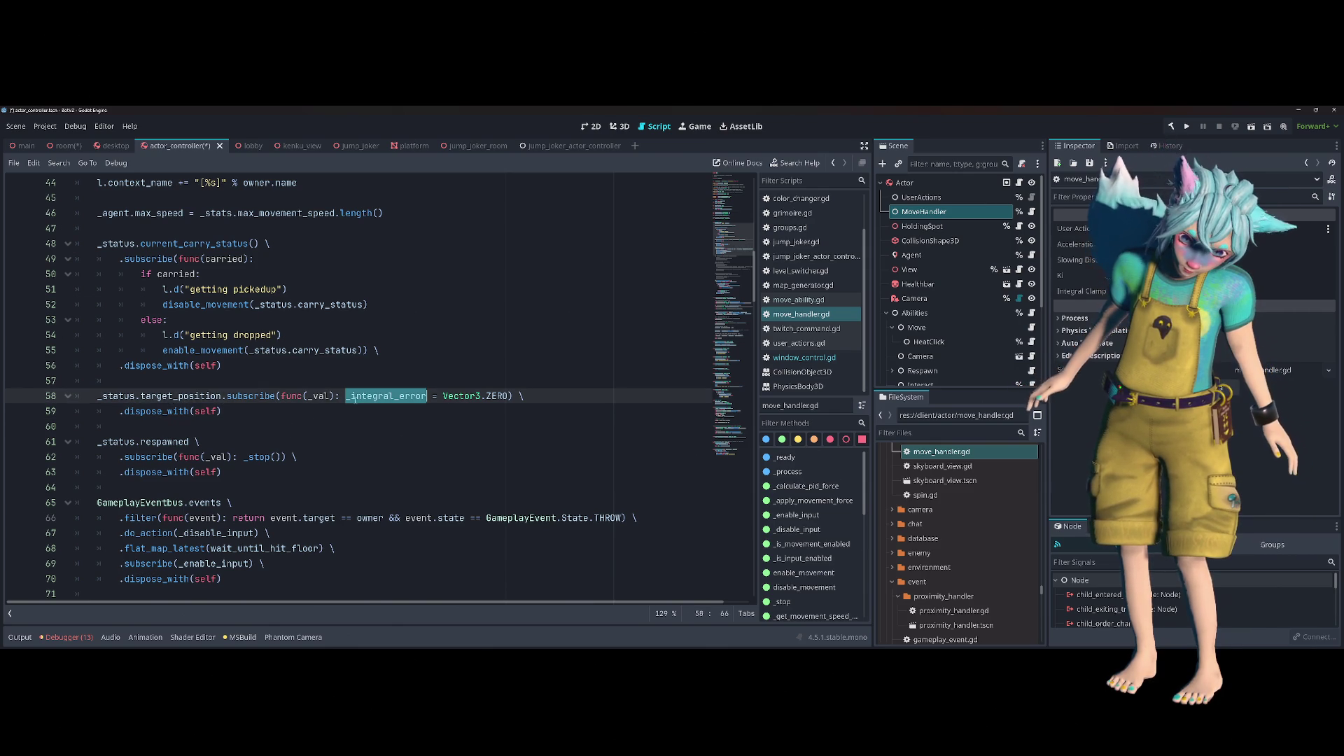
double_click(166, 397)
double_click(164, 442)
scroll(165, 449, "down", 2)
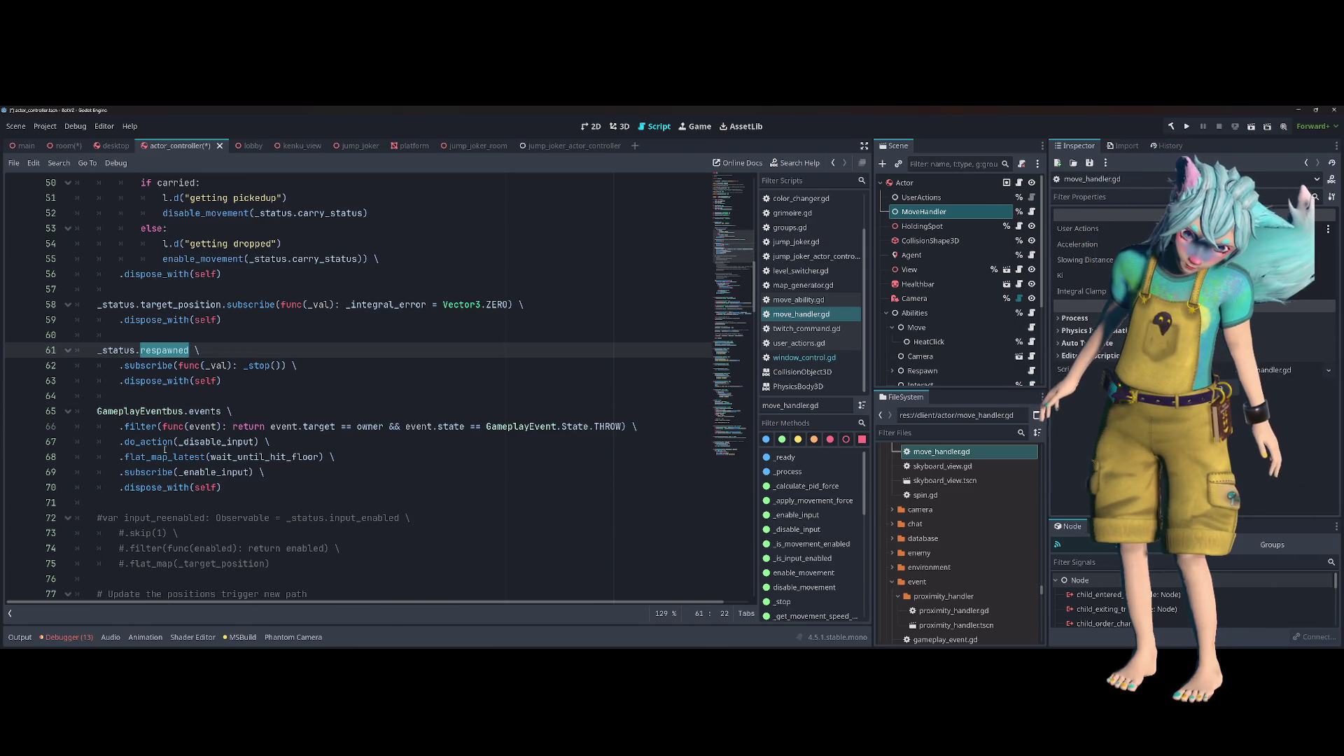
left_click(199, 412)
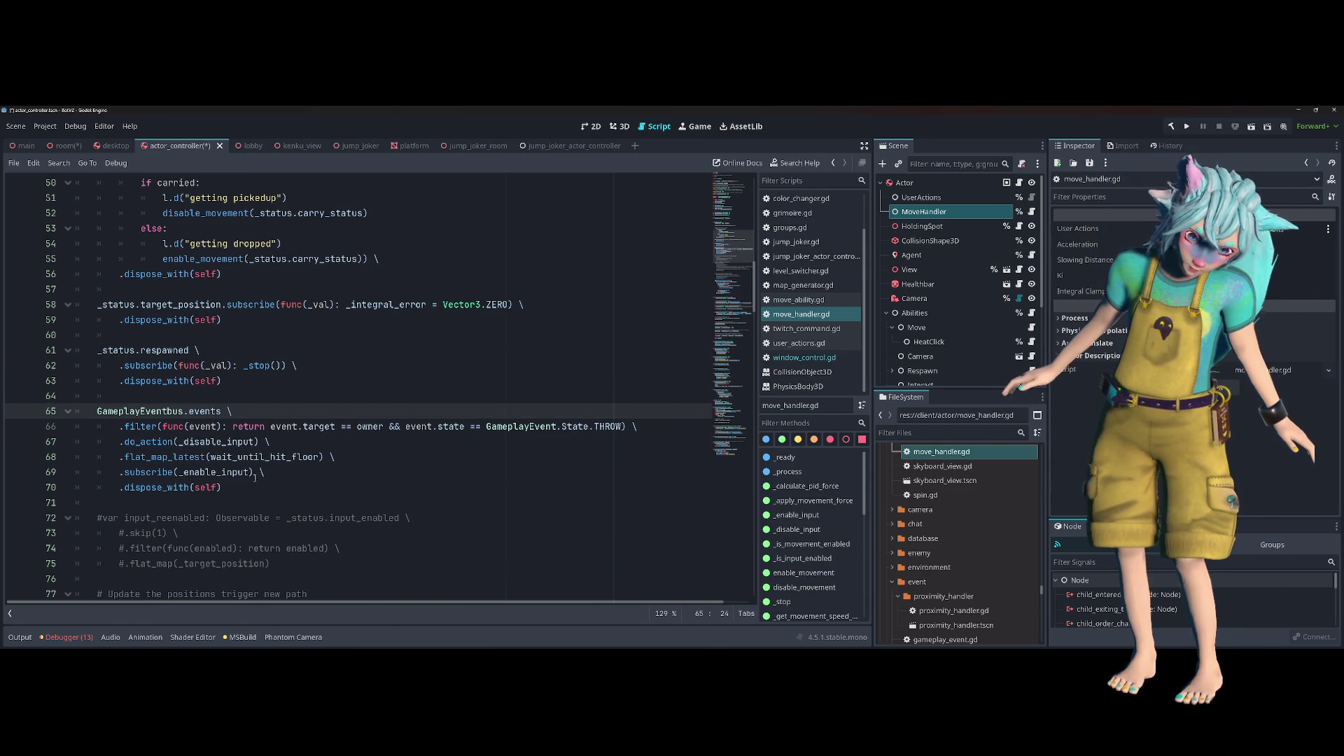
scroll(203, 448, "up", 4)
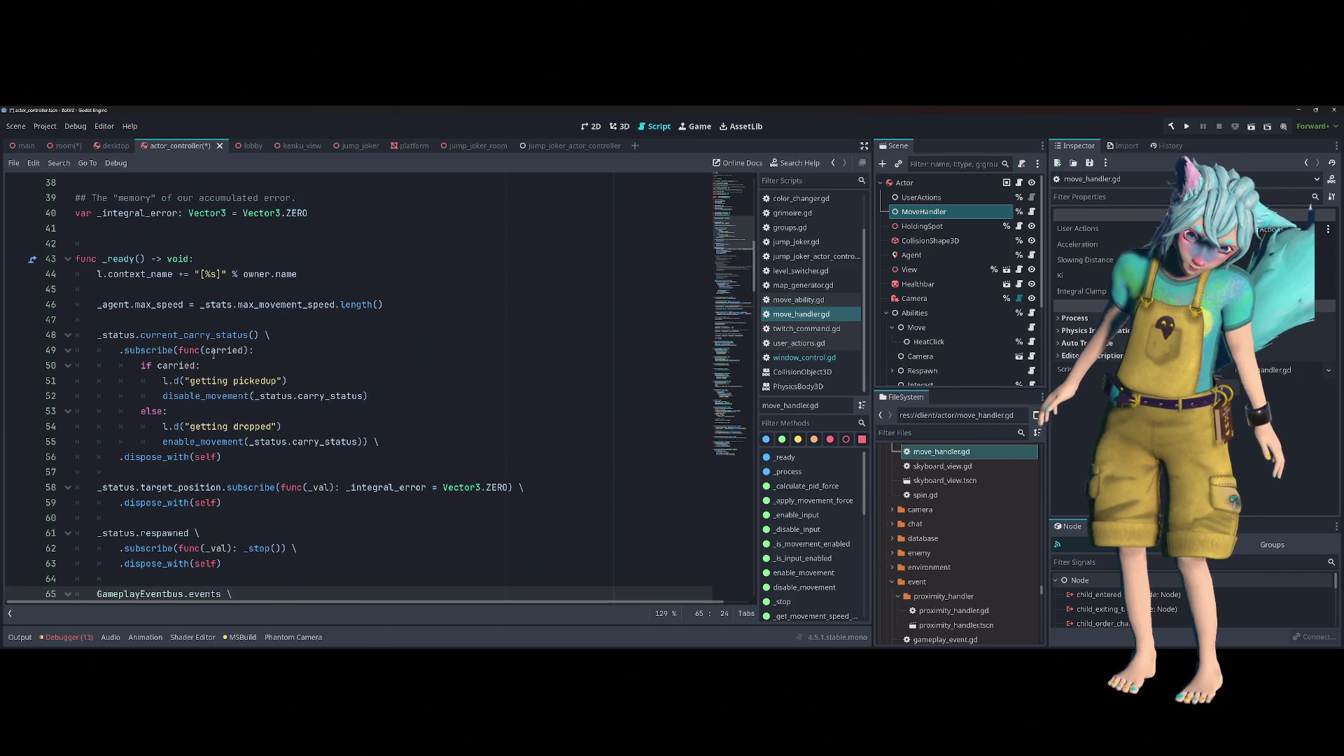
double_click(222, 334)
mouse_move(130, 337)
left_mouse_down()
mouse_move(210, 385)
mouse_move(238, 456)
mouse_move(223, 503)
left_mouse_up()
left_click(241, 467)
scroll(265, 480, "down", 2)
left_click_drag(255, 425, 280, 457)
scroll(266, 448, "down", 2)
mouse_move(123, 396)
left_mouse_down()
mouse_move(235, 411)
mouse_move(266, 487)
left_mouse_up()
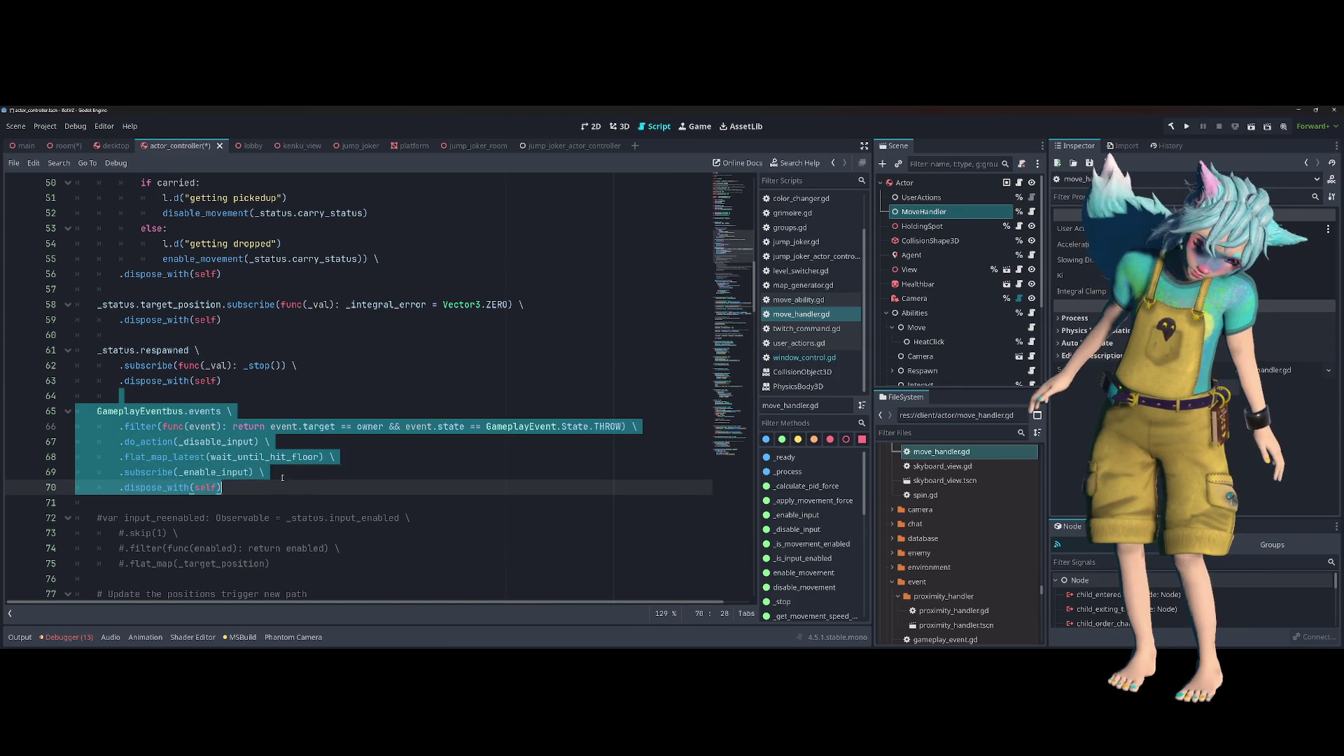
scroll(315, 434, "down", 10)
left_click(374, 396)
mouse_move(341, 381)
left_mouse_down()
mouse_move(393, 413)
mouse_move(420, 510)
left_mouse_up()
double_click(381, 396)
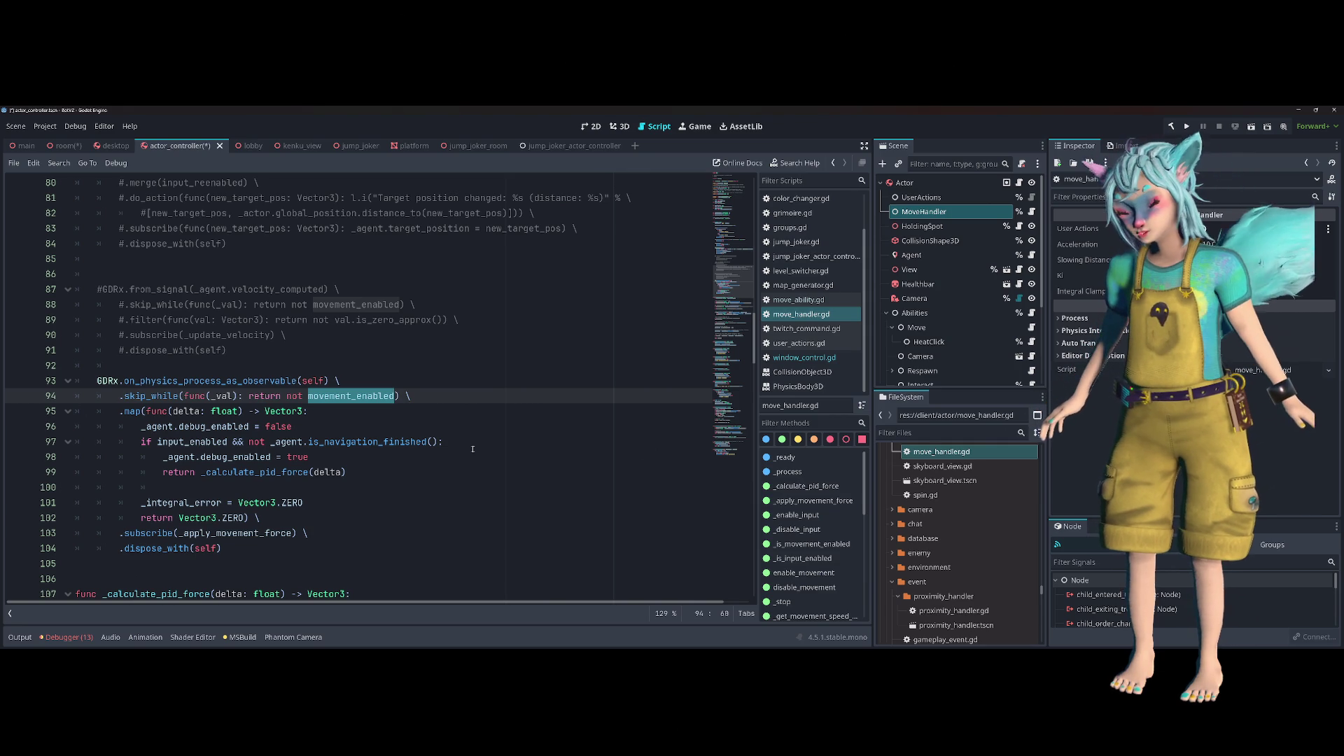
Review lines 94–99 of move_handler.gd and set a breakpoint on line 99's _calculate_pid_force return
double_click(148, 396)
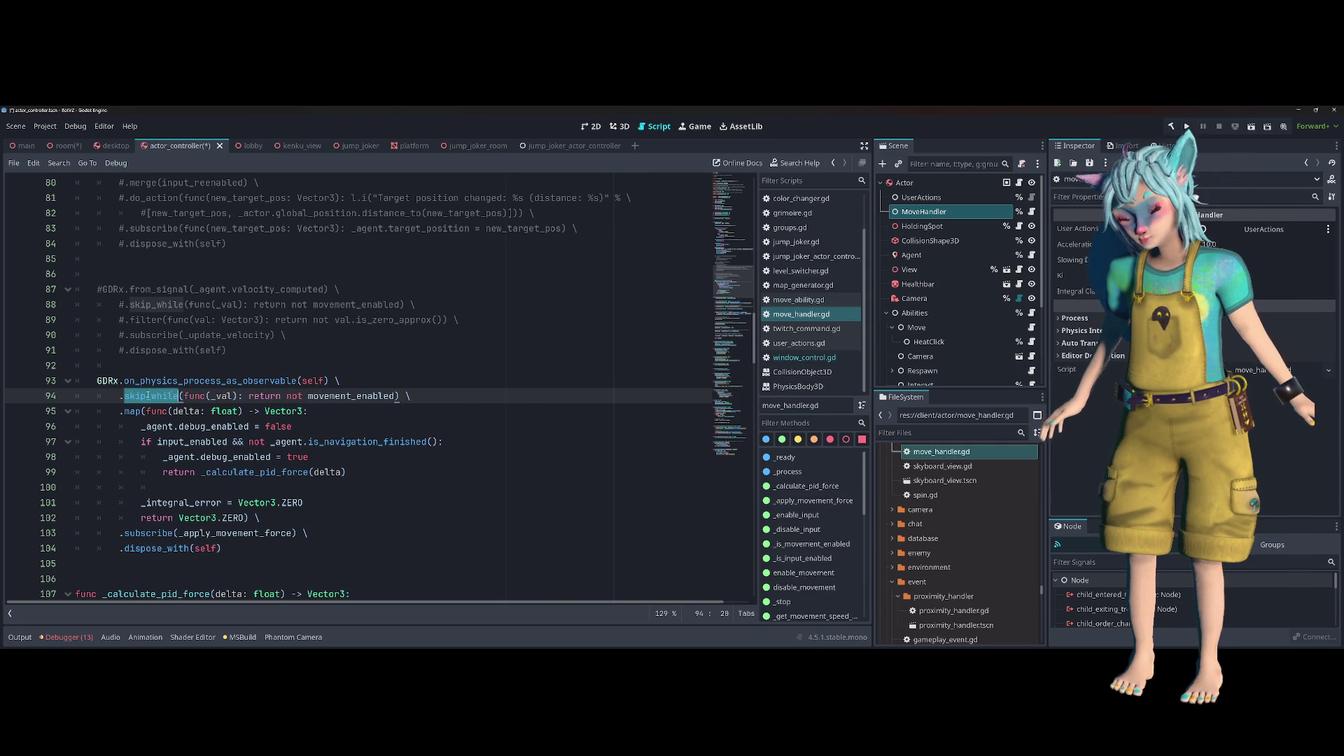
left_click(351, 396)
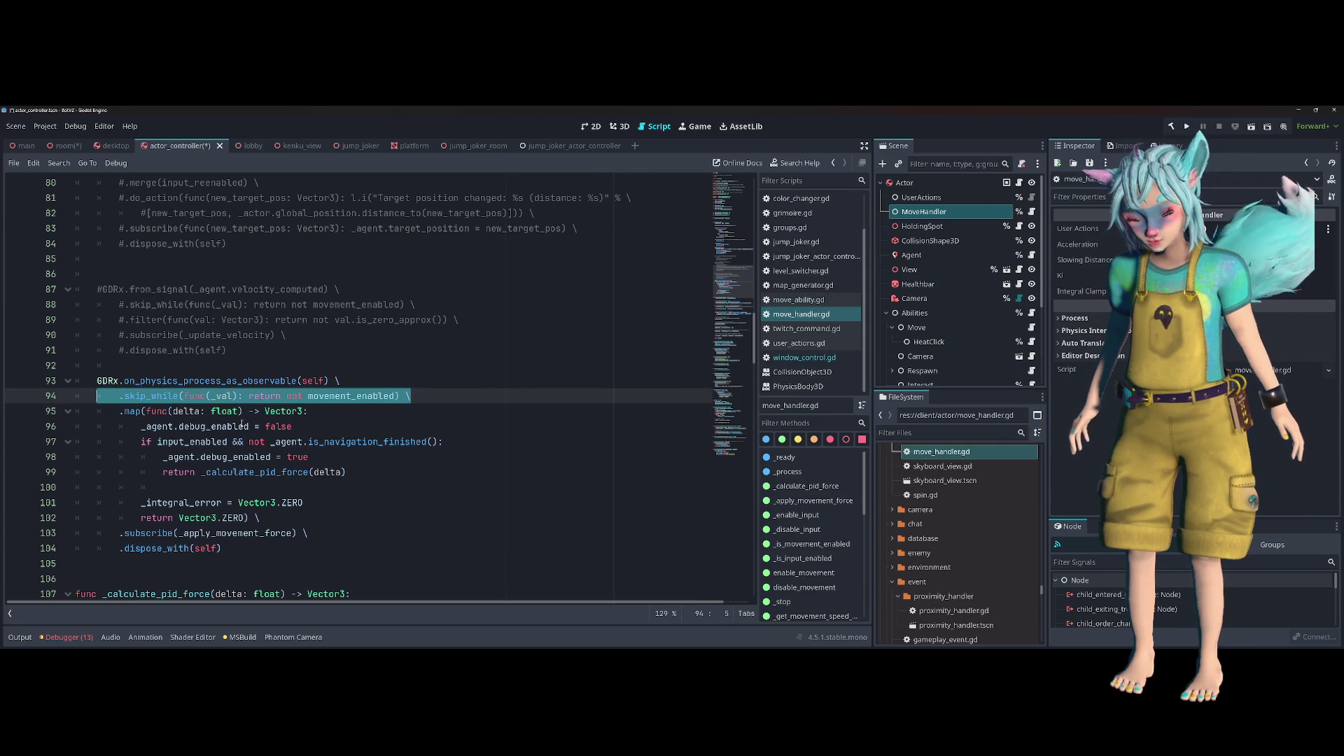
left_click(277, 427)
double_click(203, 426)
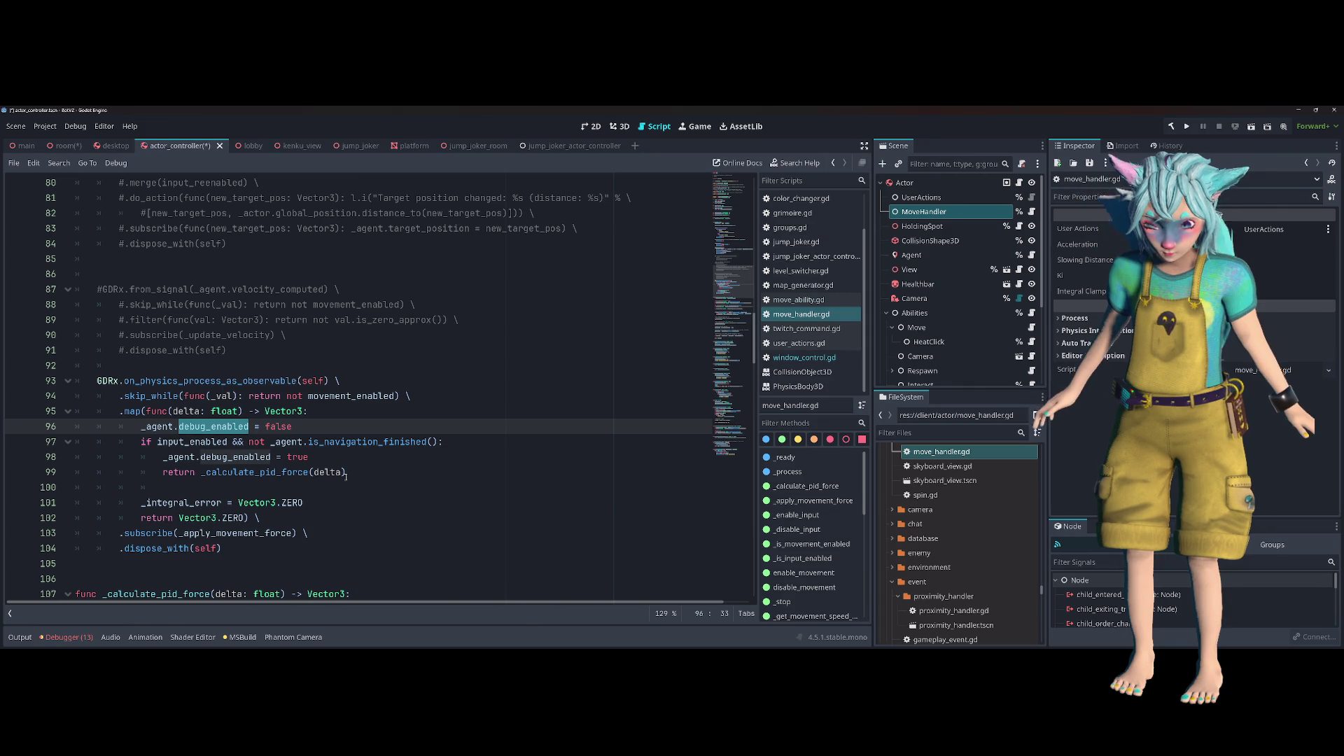
left_click(252, 441)
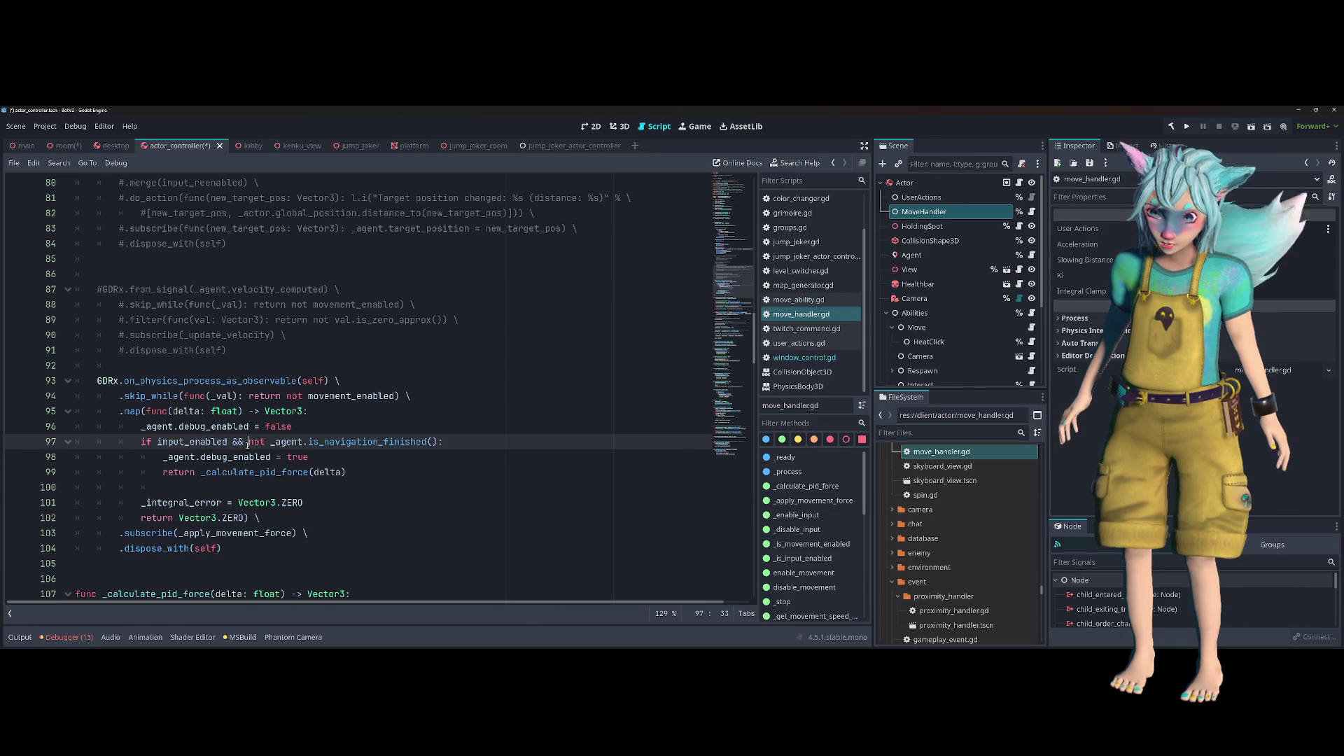
double_click(287, 442)
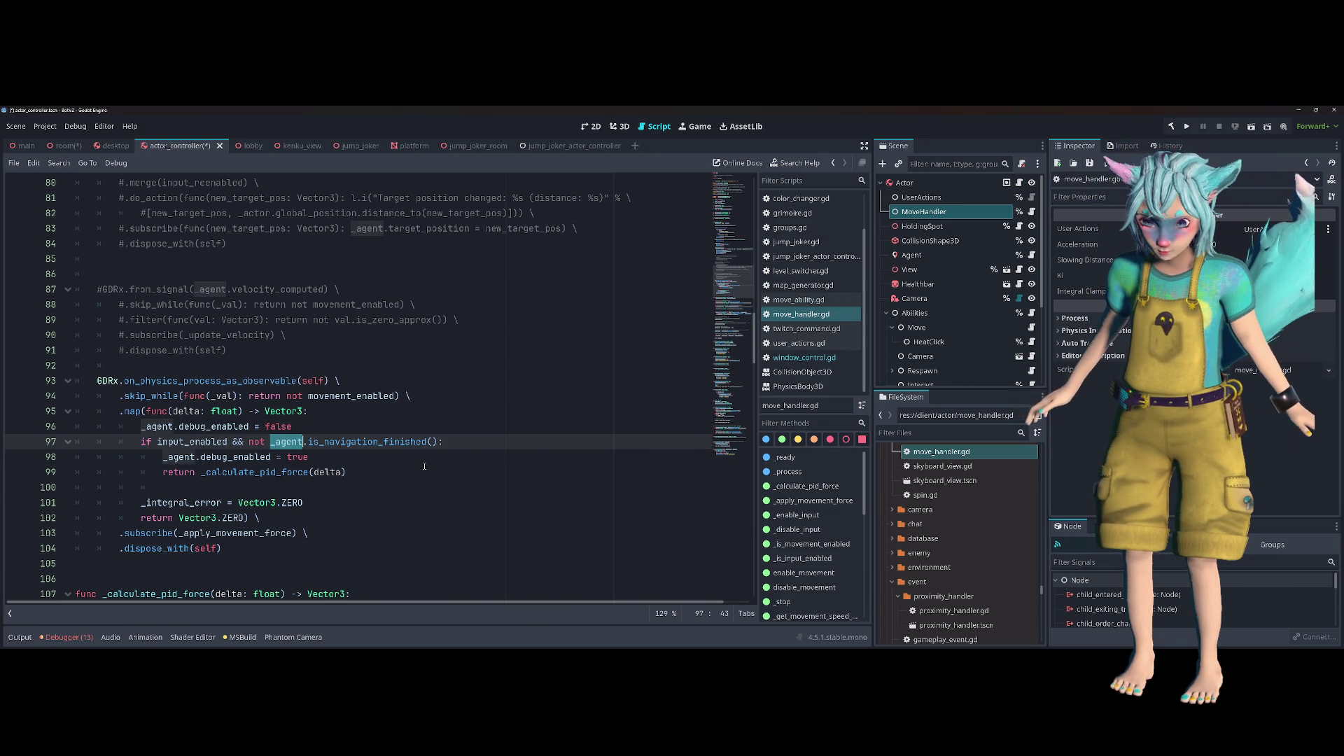
left_click(425, 467)
left_click(28, 472)
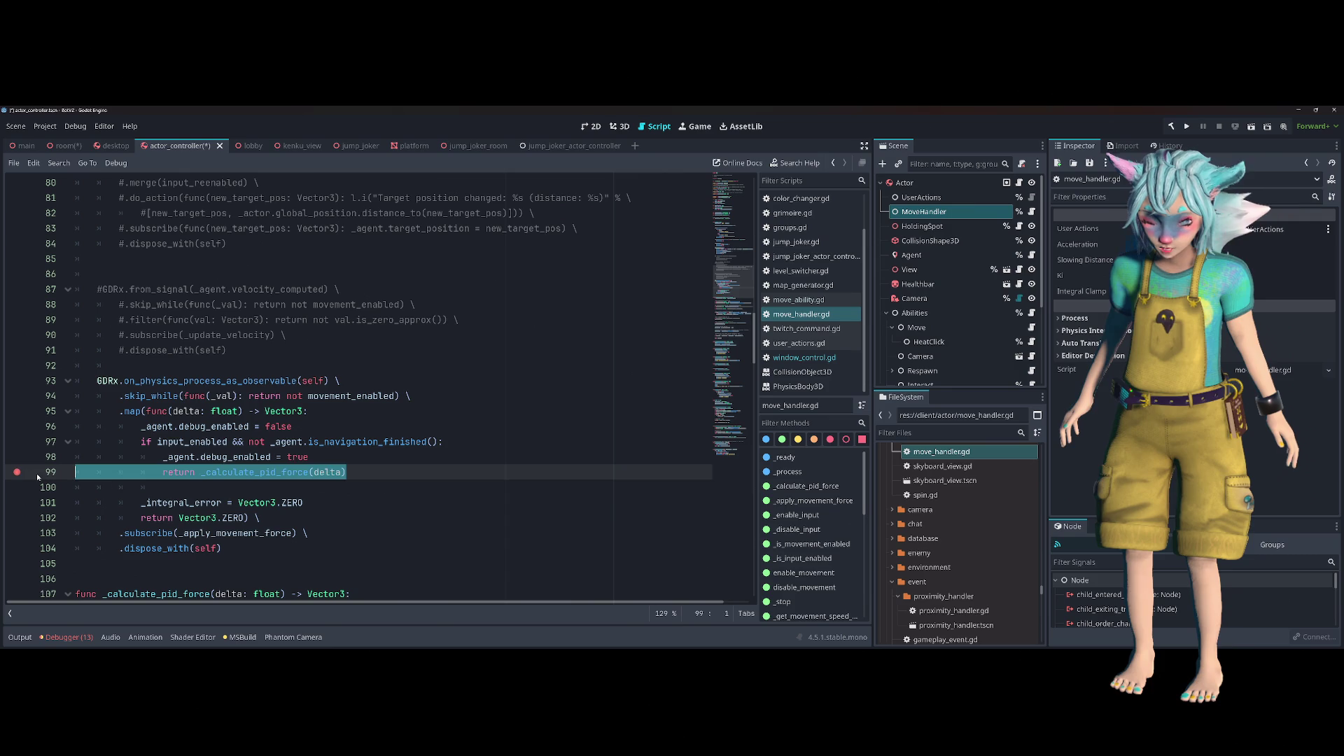
Save the scripts, rebuild the .NET project and launch the game
left_click(443, 454)
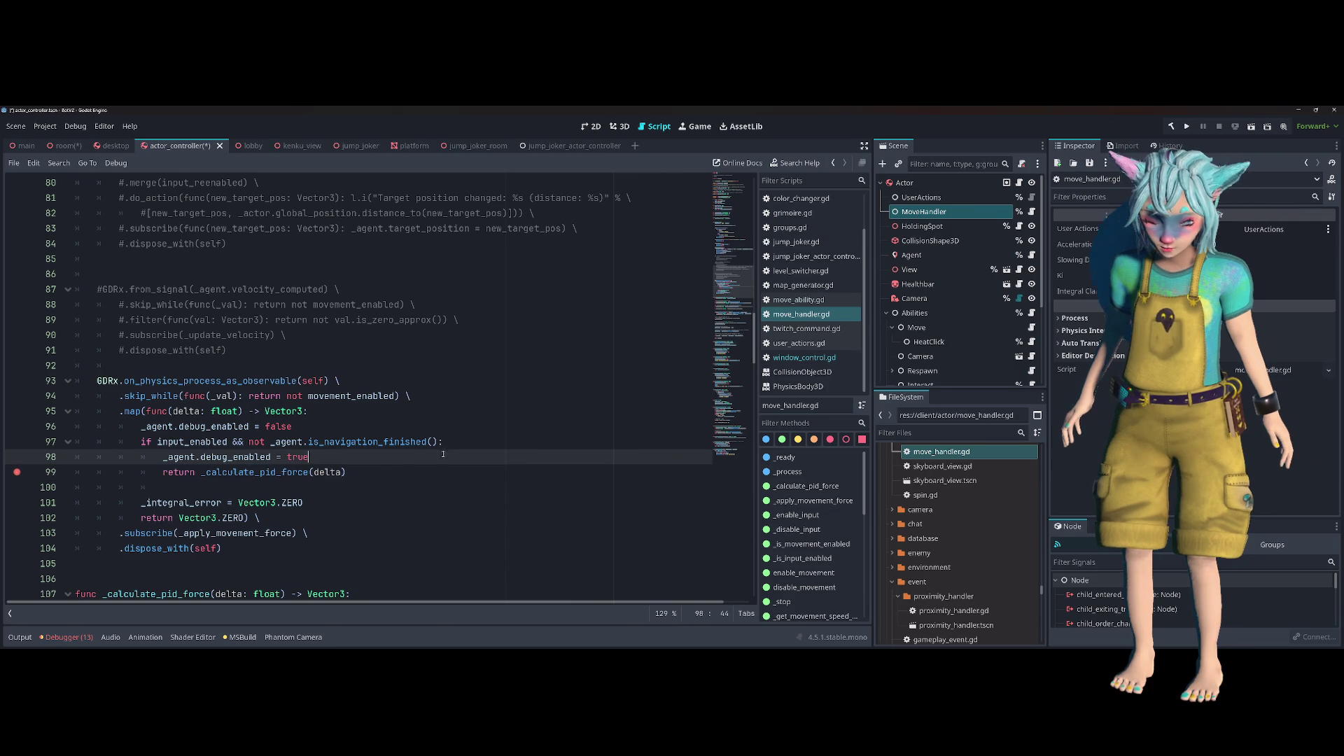
left_click(1186, 128)
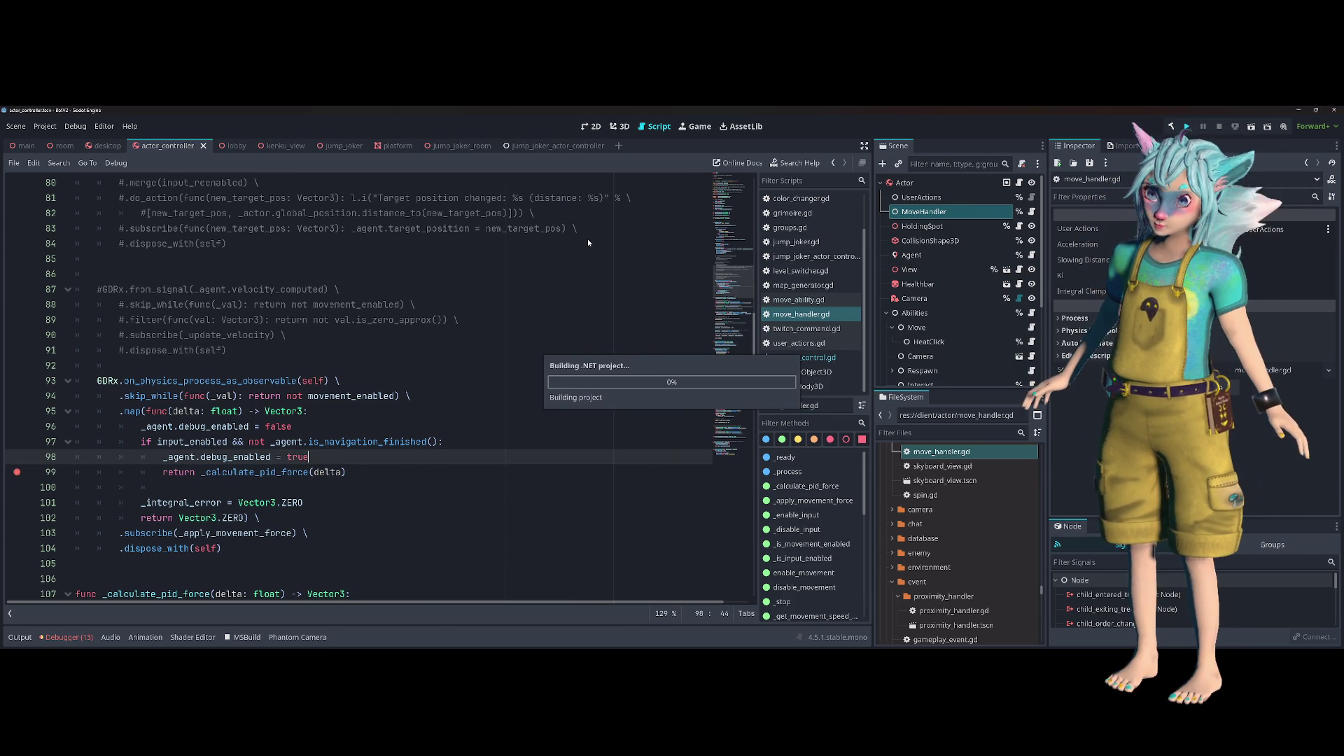
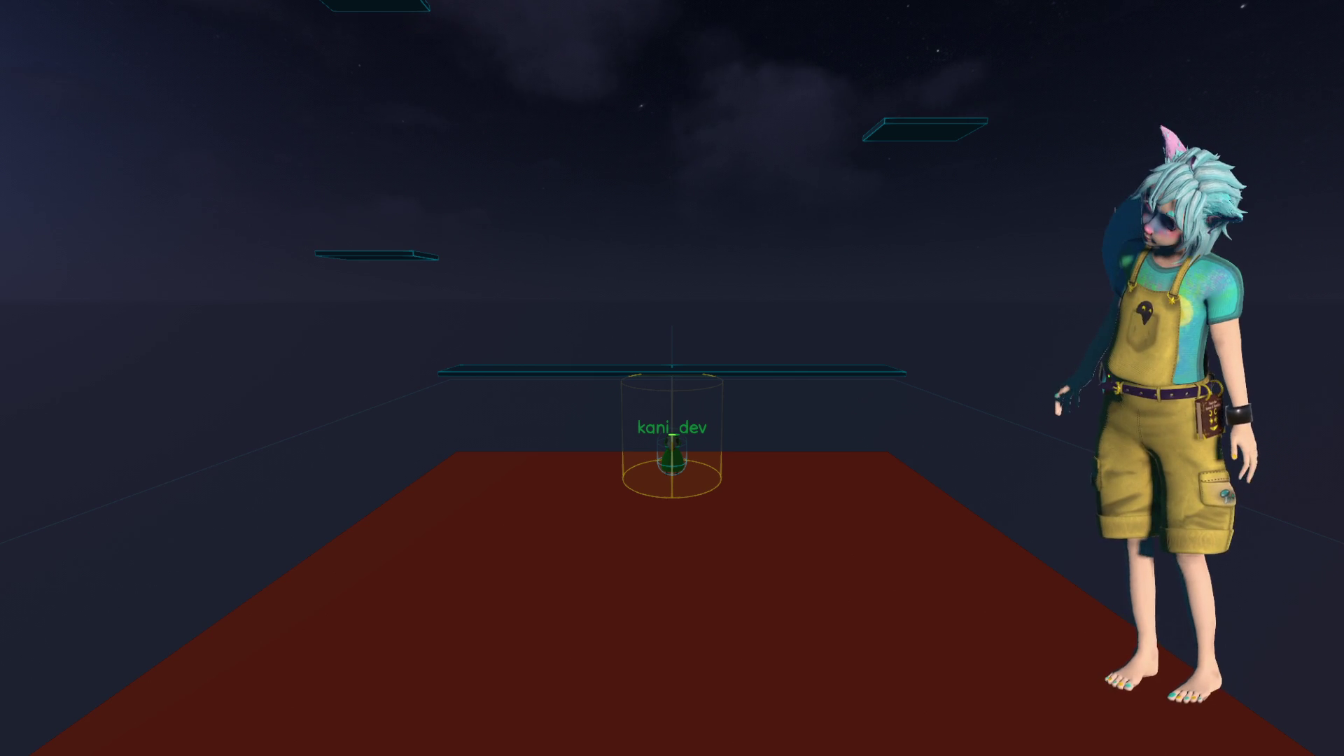
Rebuild and relaunch the Jump Joker game twice so the newly joined player's actor appears on the start platform
key("F5")
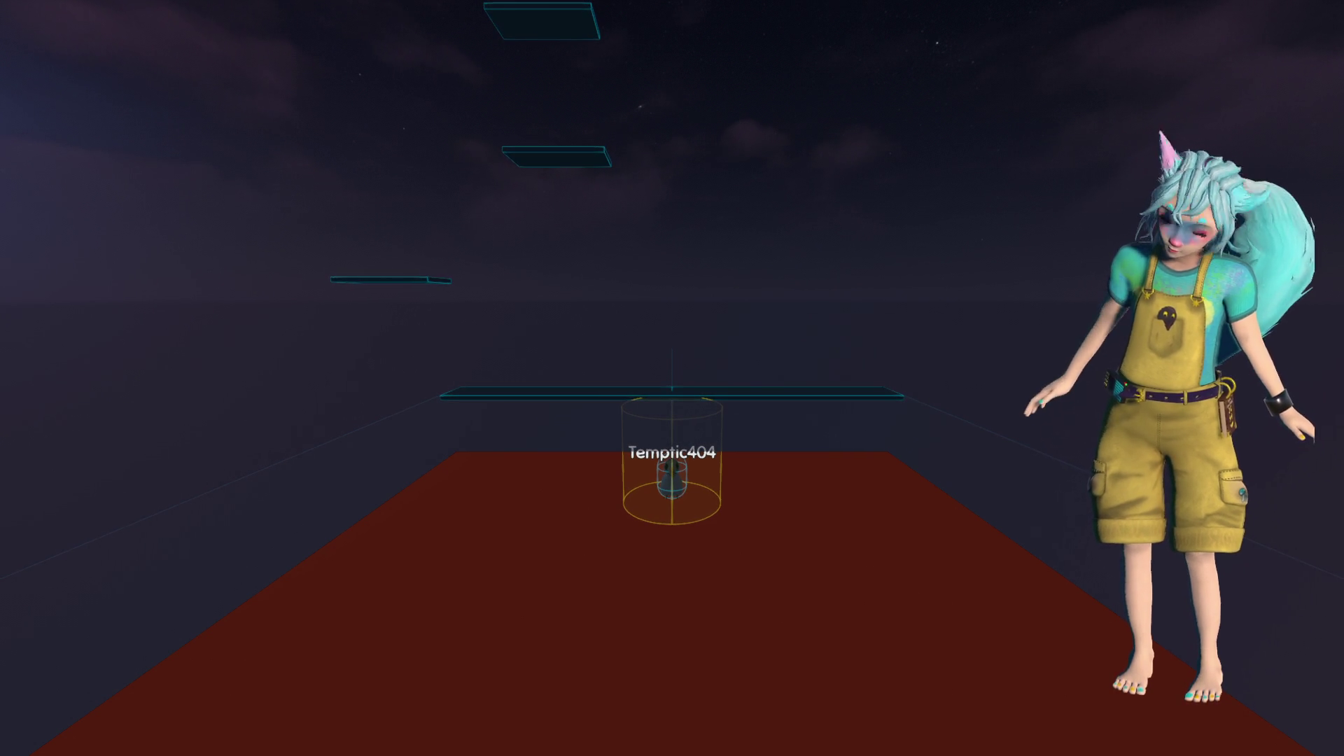
key("F5")
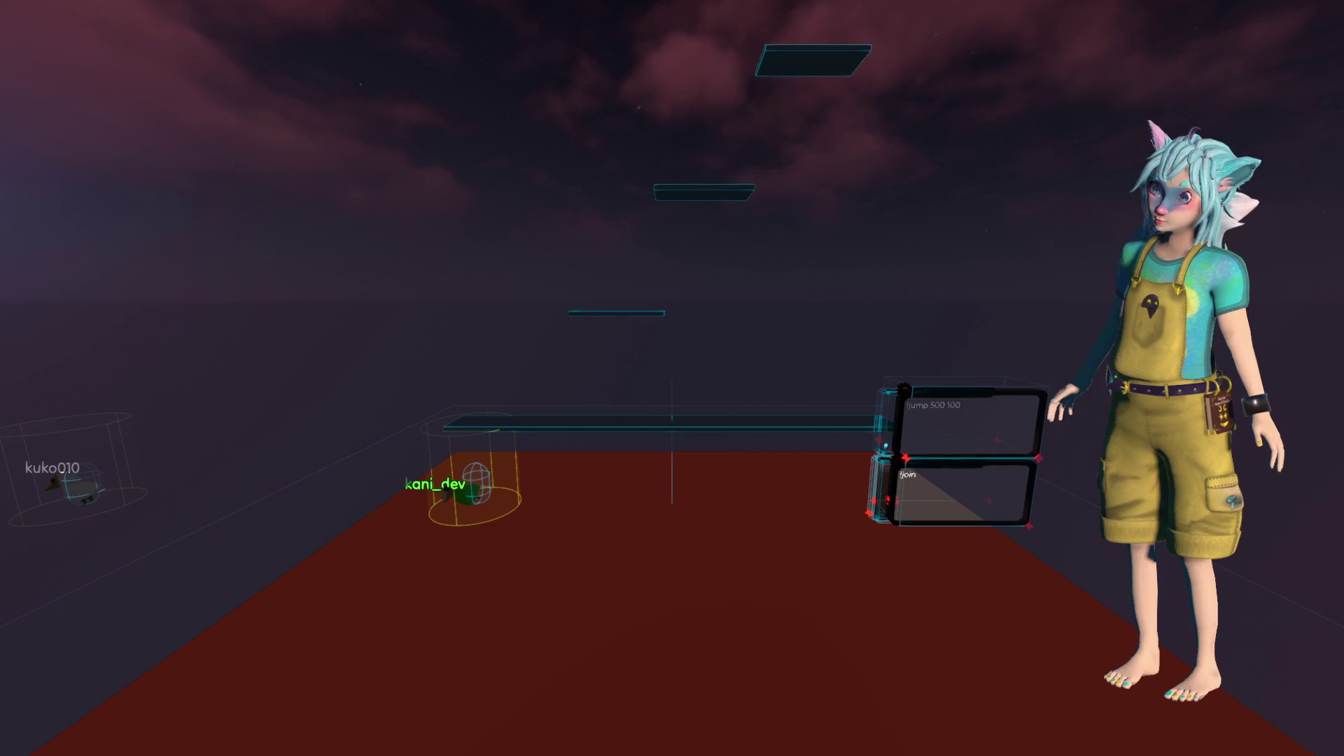
Run the game to watch a joined actor jump between platforms, then stop it and return to jump_joker_actor_controller.gd
left_click(1186, 129)
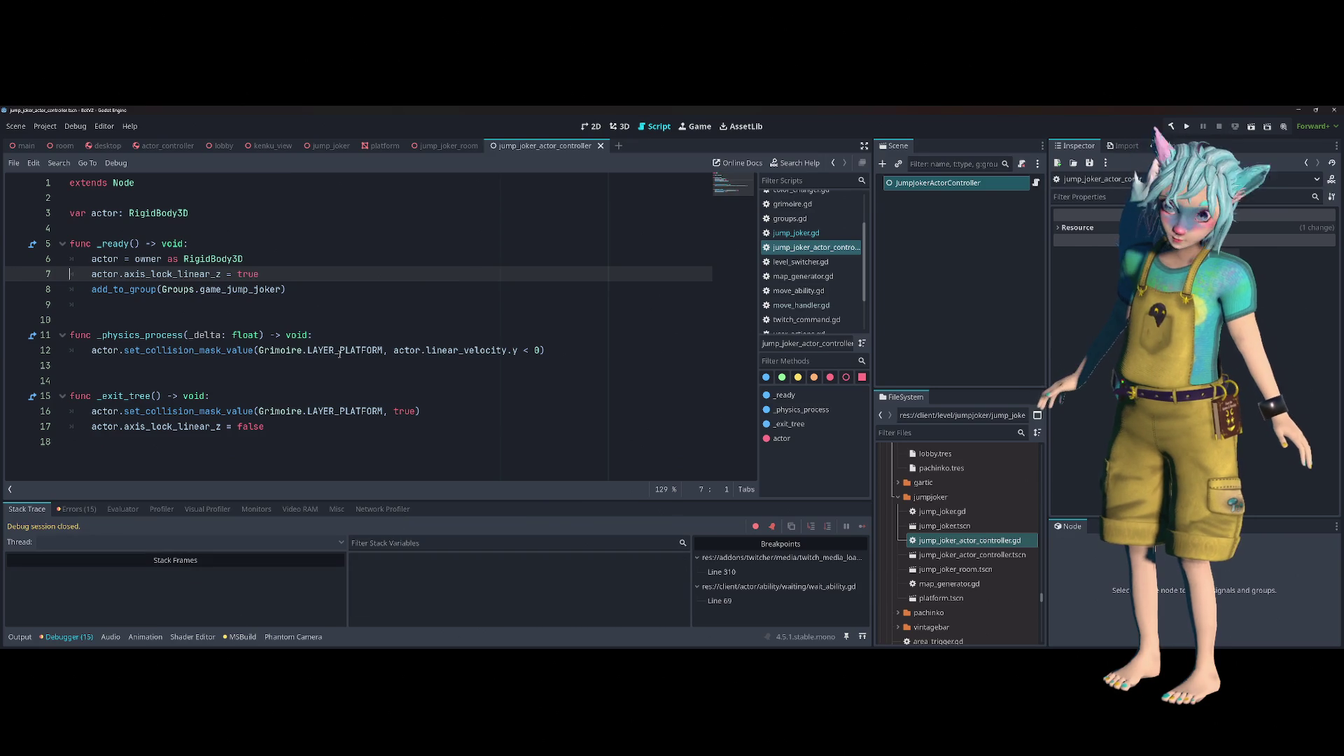
left_click(340, 350)
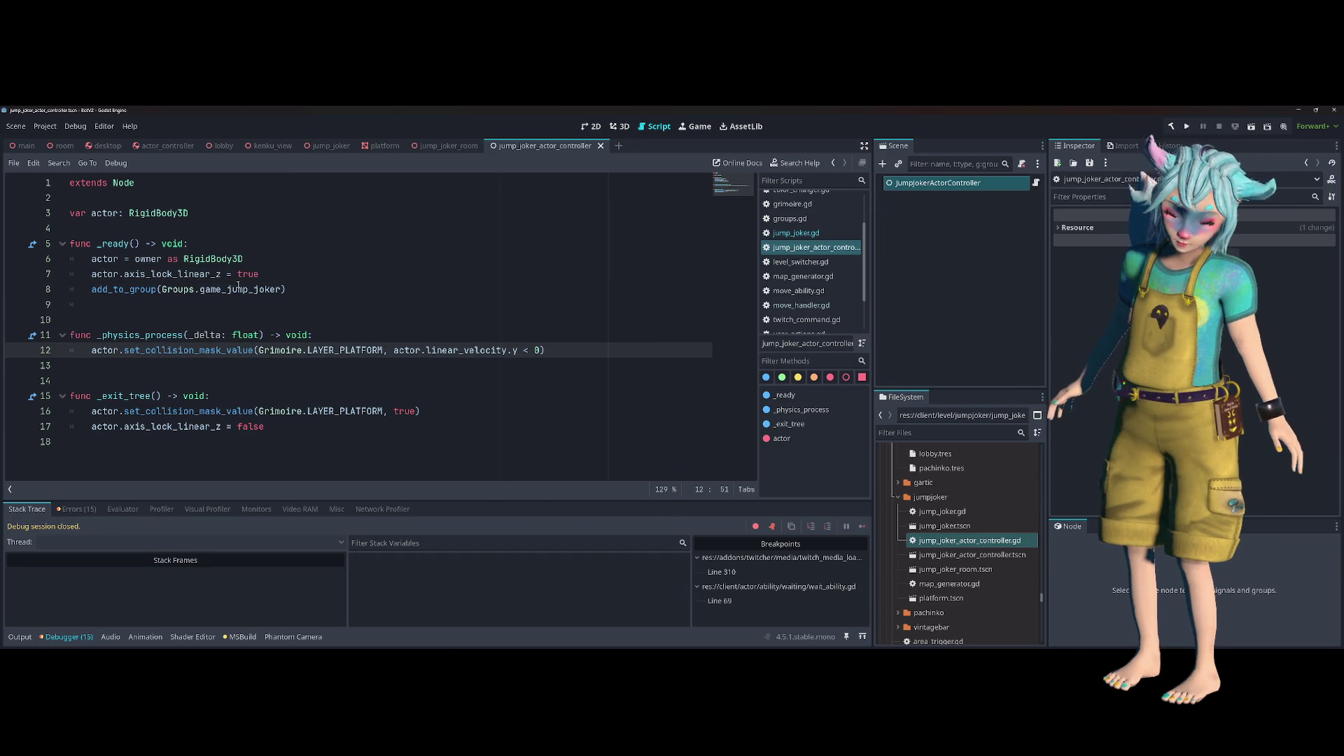
Delete line 6 'actor = owner as RigidBody3D' from the controller's _ready, then go back to jump_joker.gd
double_click(143, 259)
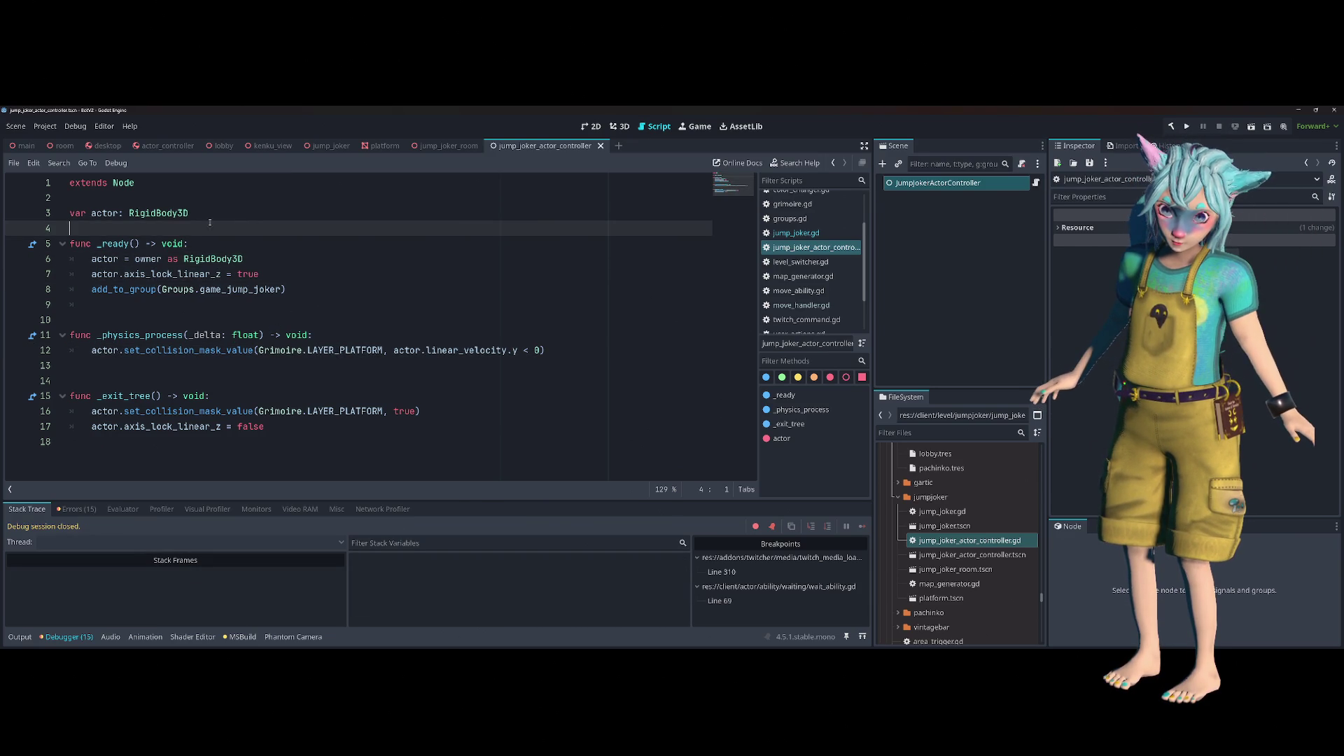
double_click(104, 213)
left_click(80, 351)
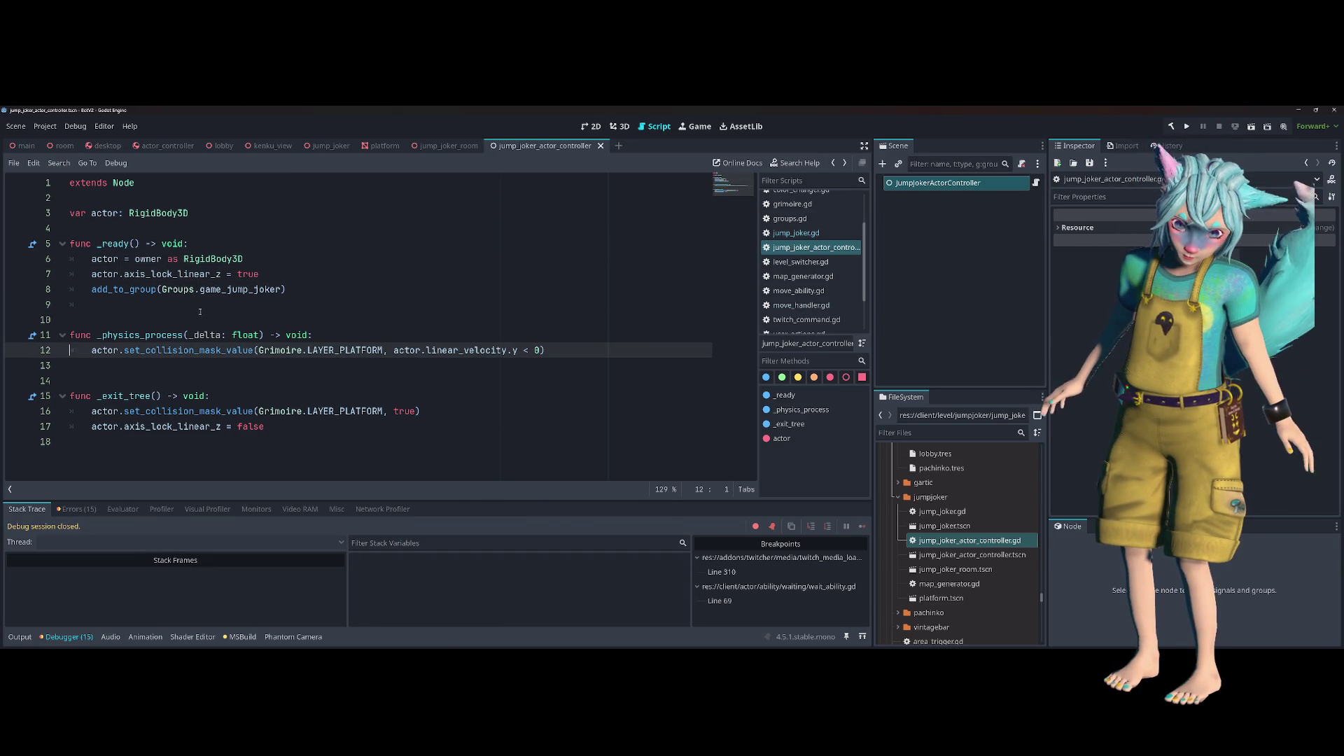
left_click(259, 258)
key("shift+Up")
key("BackSpace")
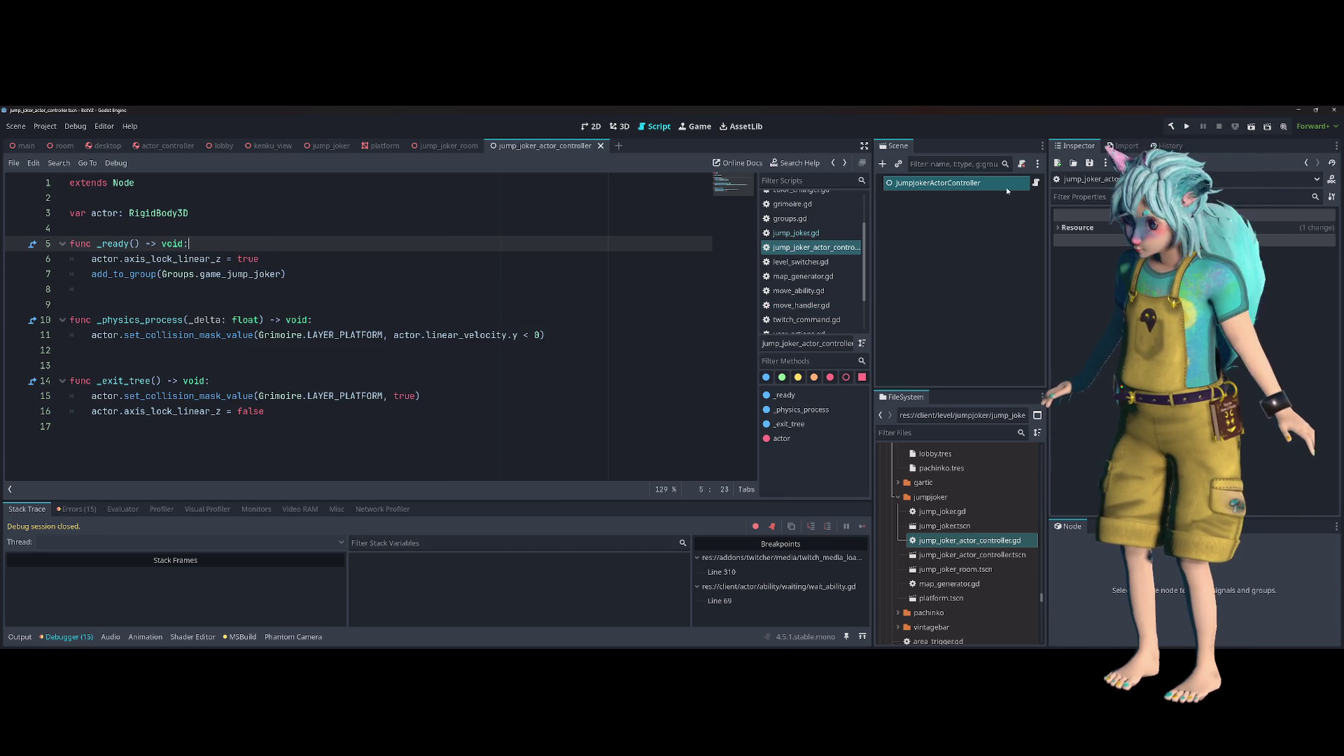
key("alt+Left")
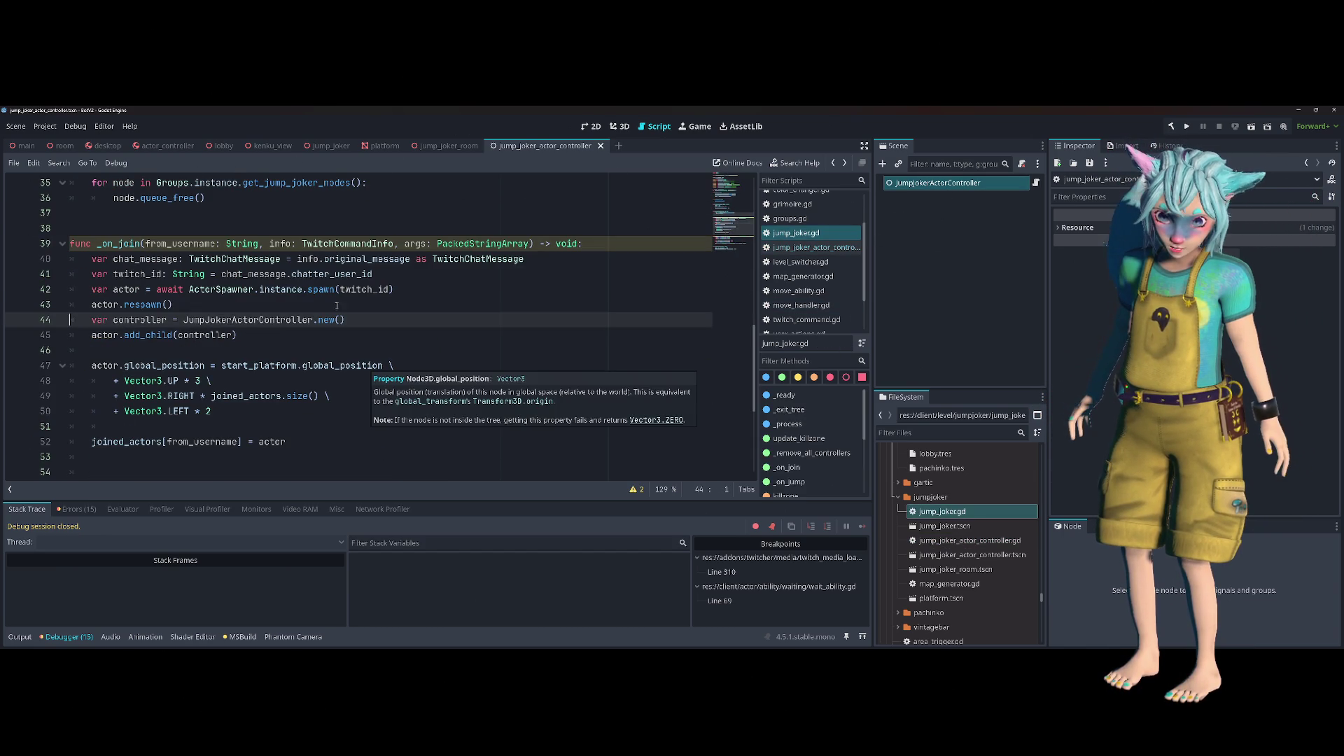
Add 'controller.actor = actor' after the controller creation in _on_join, save jump_joker.gd, and run the game
left_click(417, 308)
left_click(418, 327)
key("Return")
type("co")
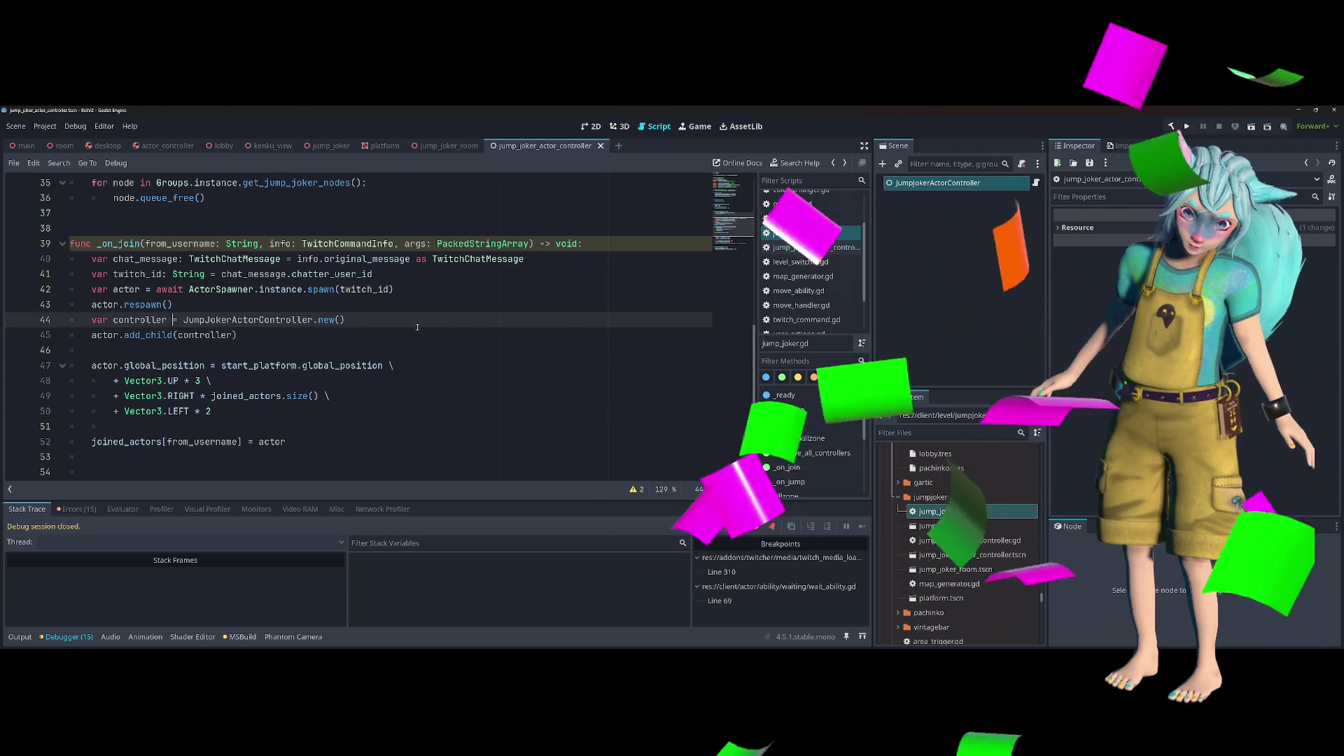
type("nt")
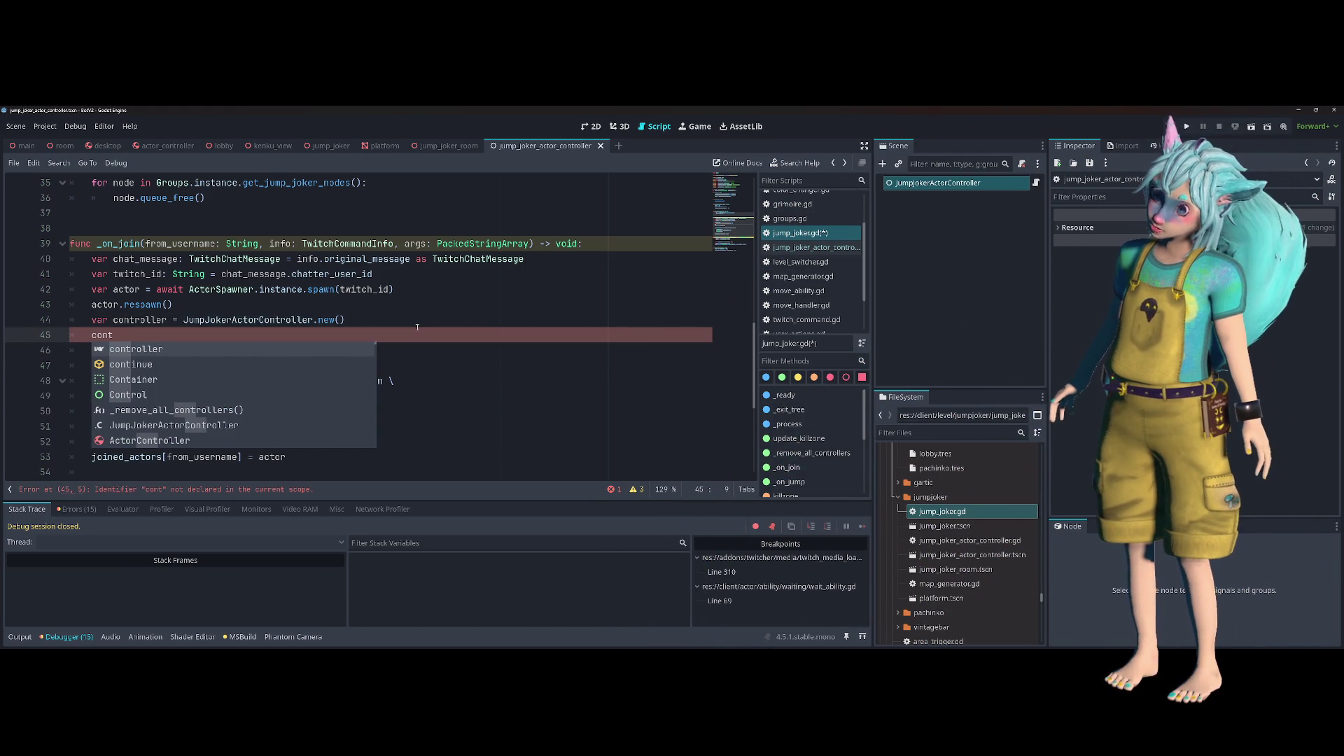
type("roller.")
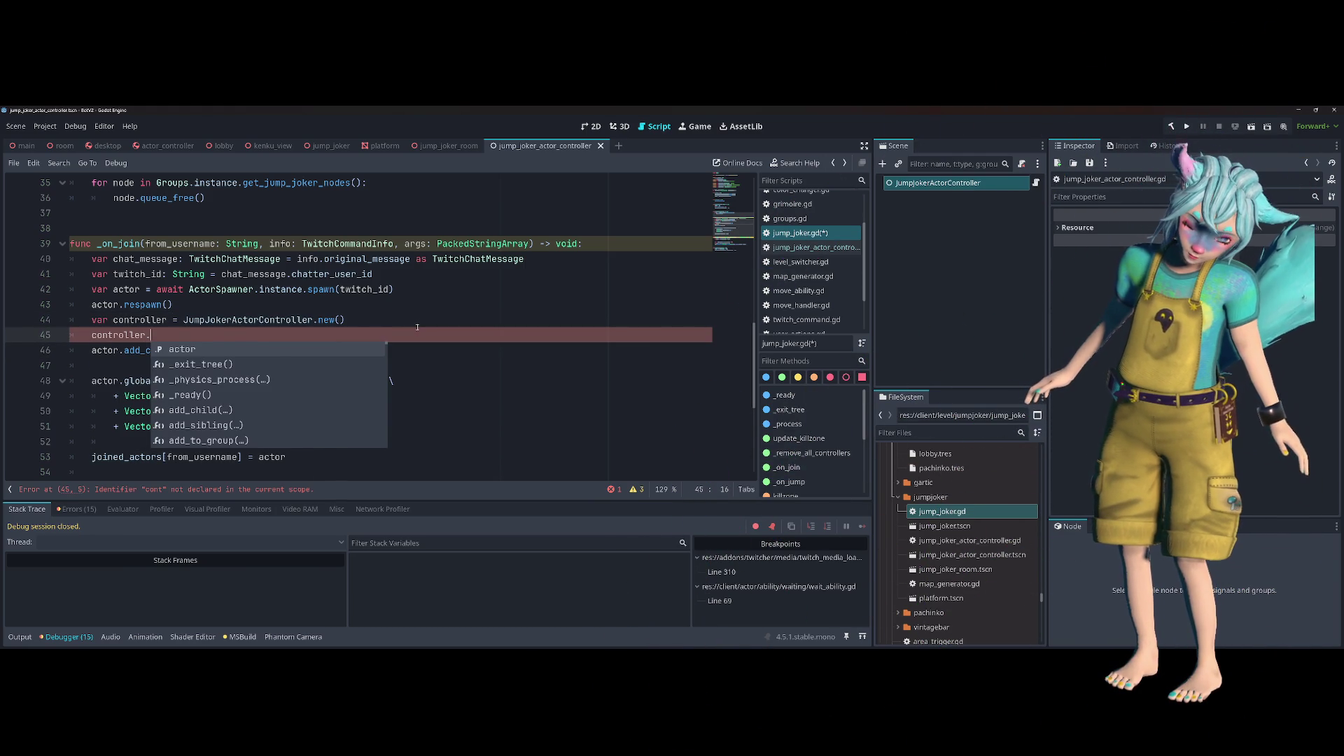
type("actor = actor")
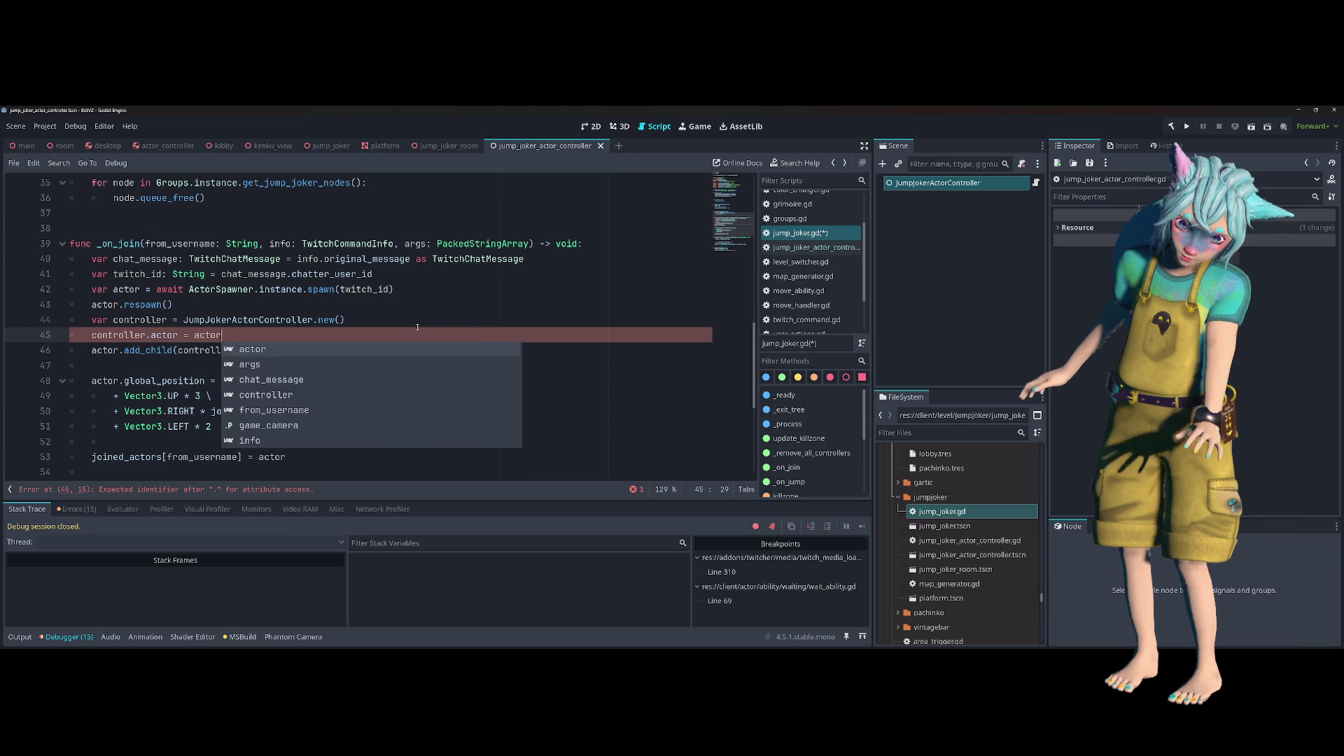
key("ctrl+s")
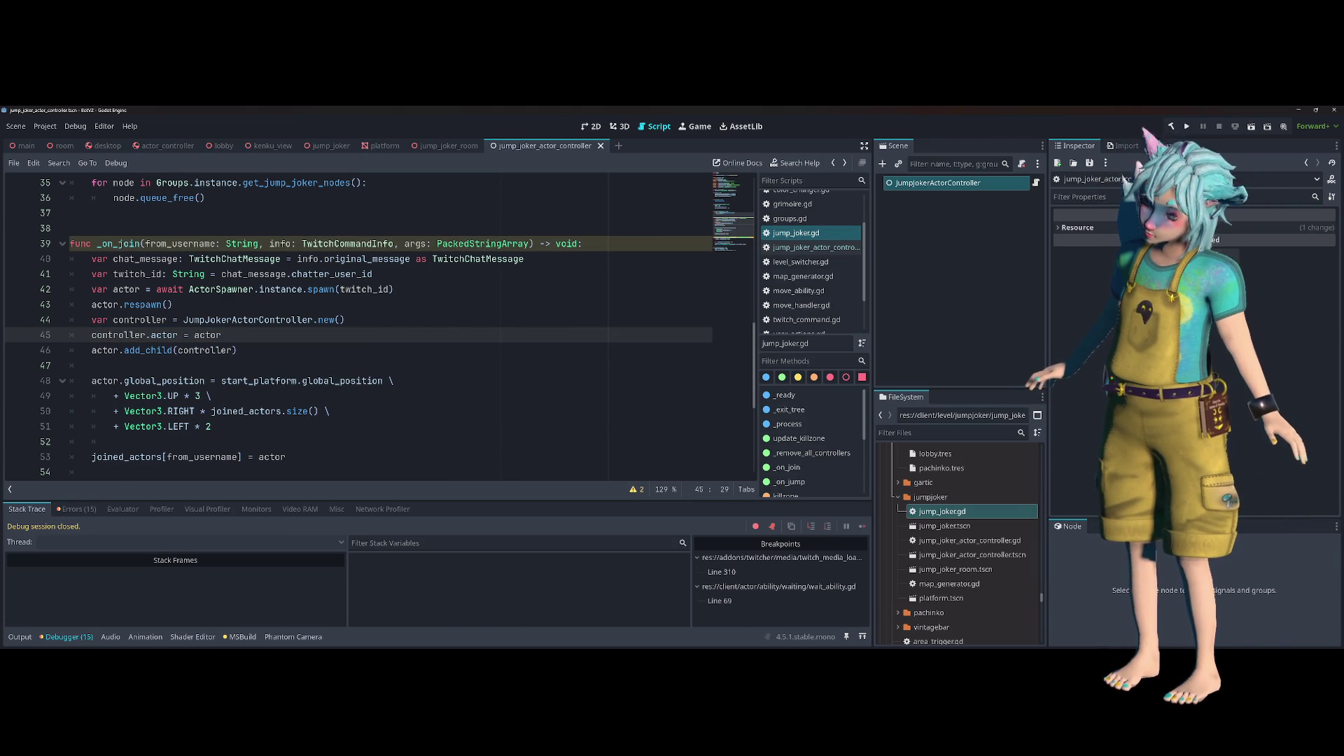
left_click(1187, 127)
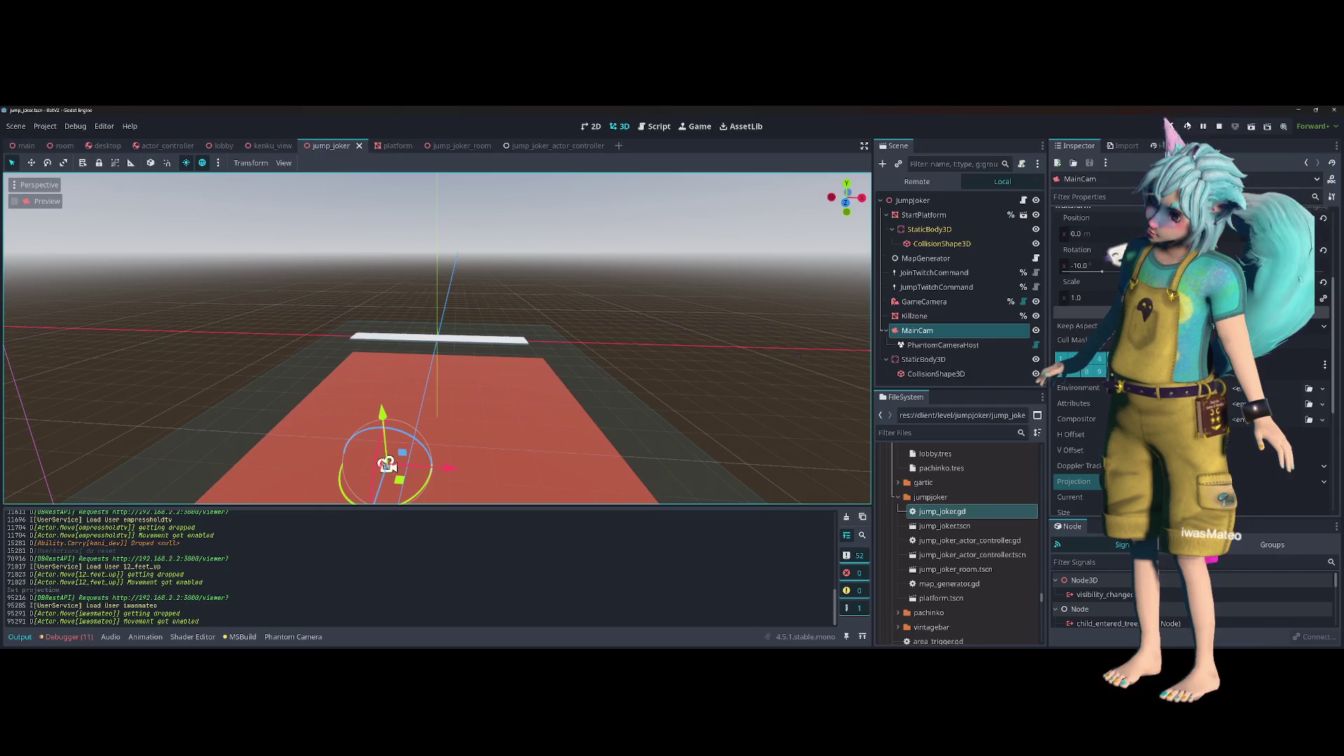
Rebuild the .NET project and launch Jump Joker so the joined players appear on the dark platforms
left_click(1185, 125)
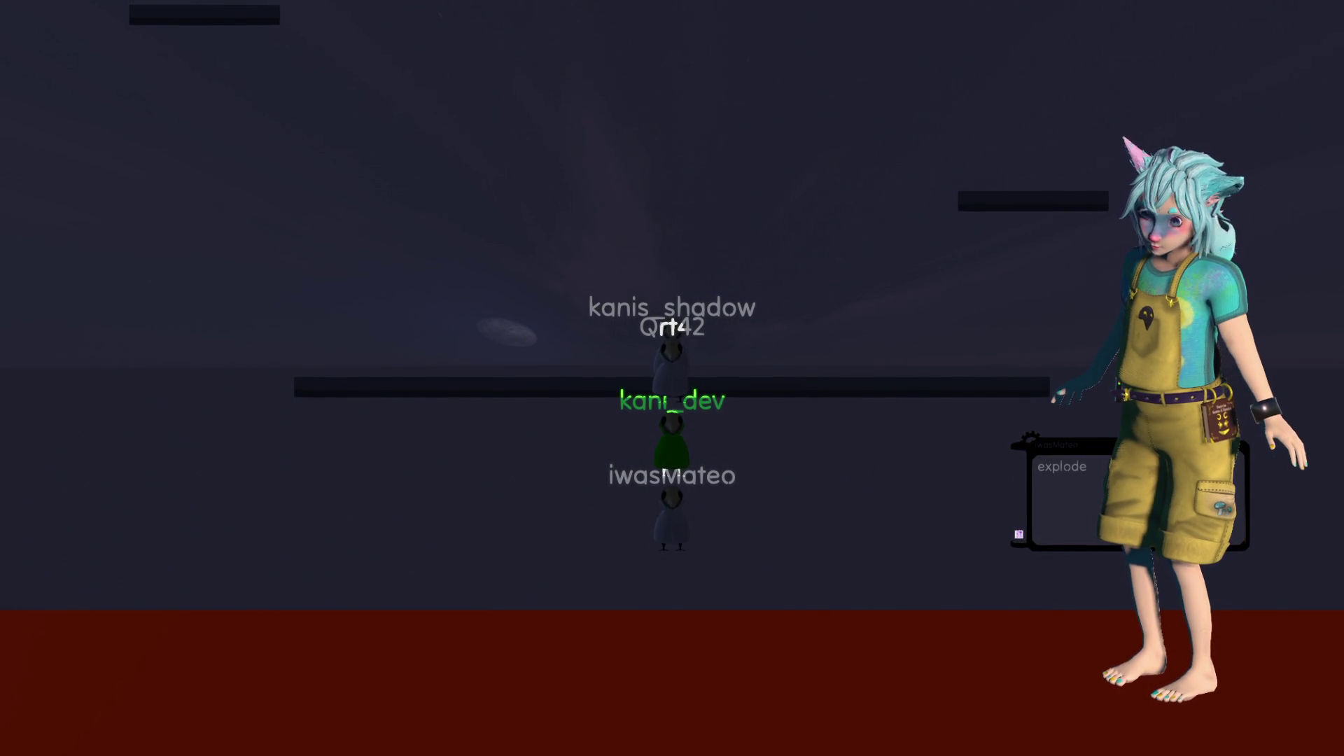
End the Jump Joker test run and relaunch the project into the grassy lobby with the player birds
key("F5")
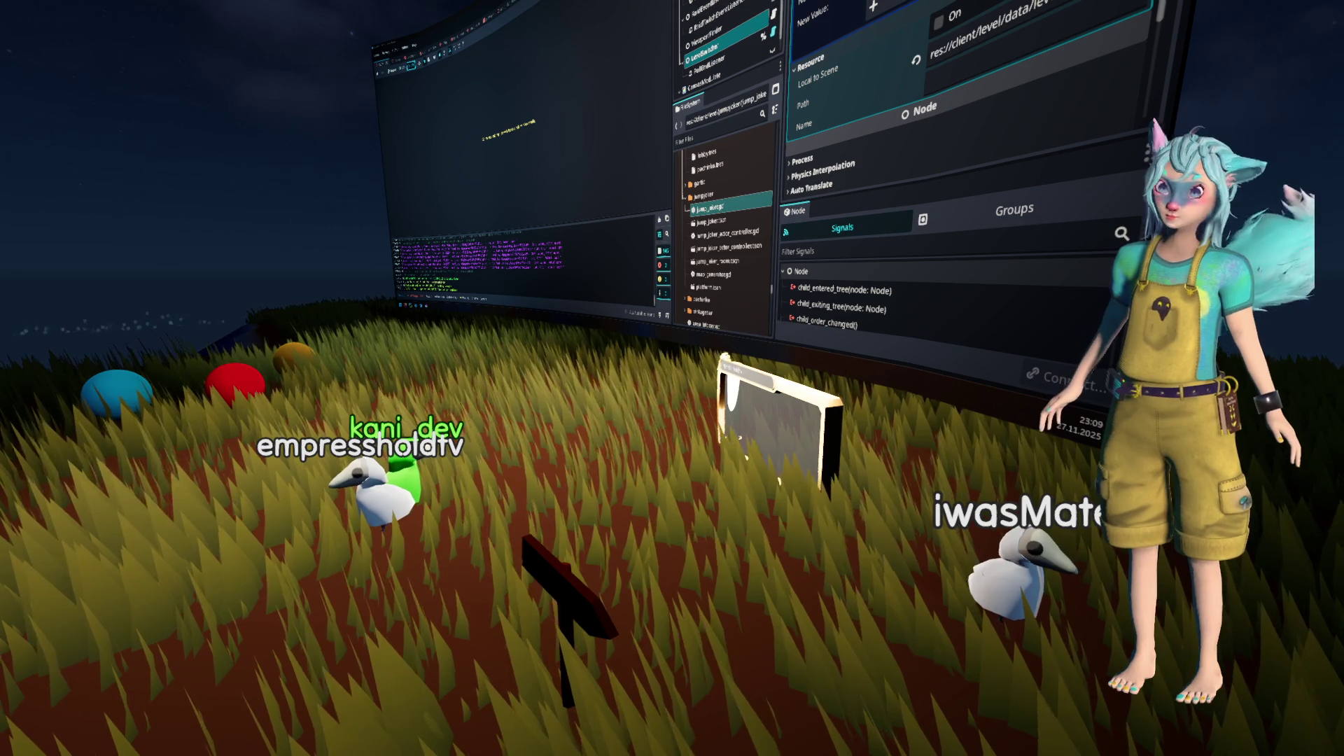
In the running lobby, select the signpost, the white bird, the grass area and the blue sphere to inspect them
left_click(568, 553)
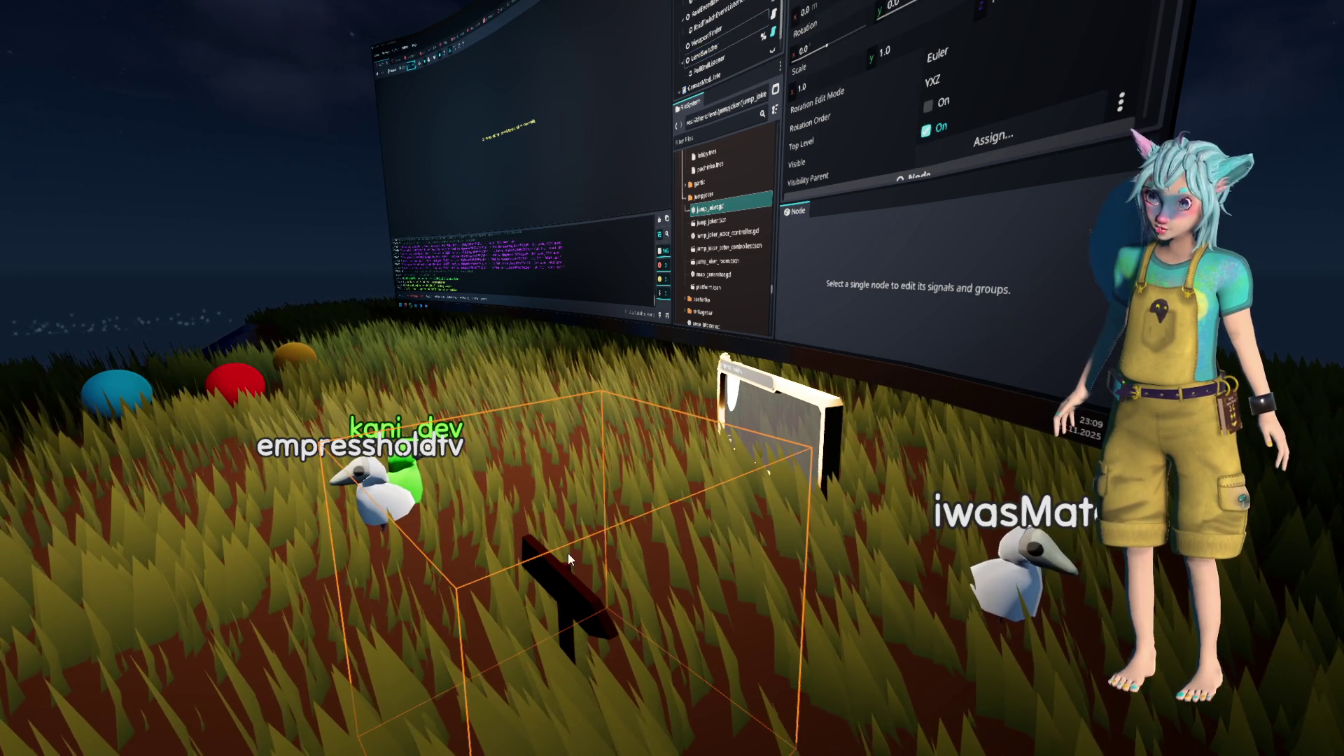
left_click(914, 609)
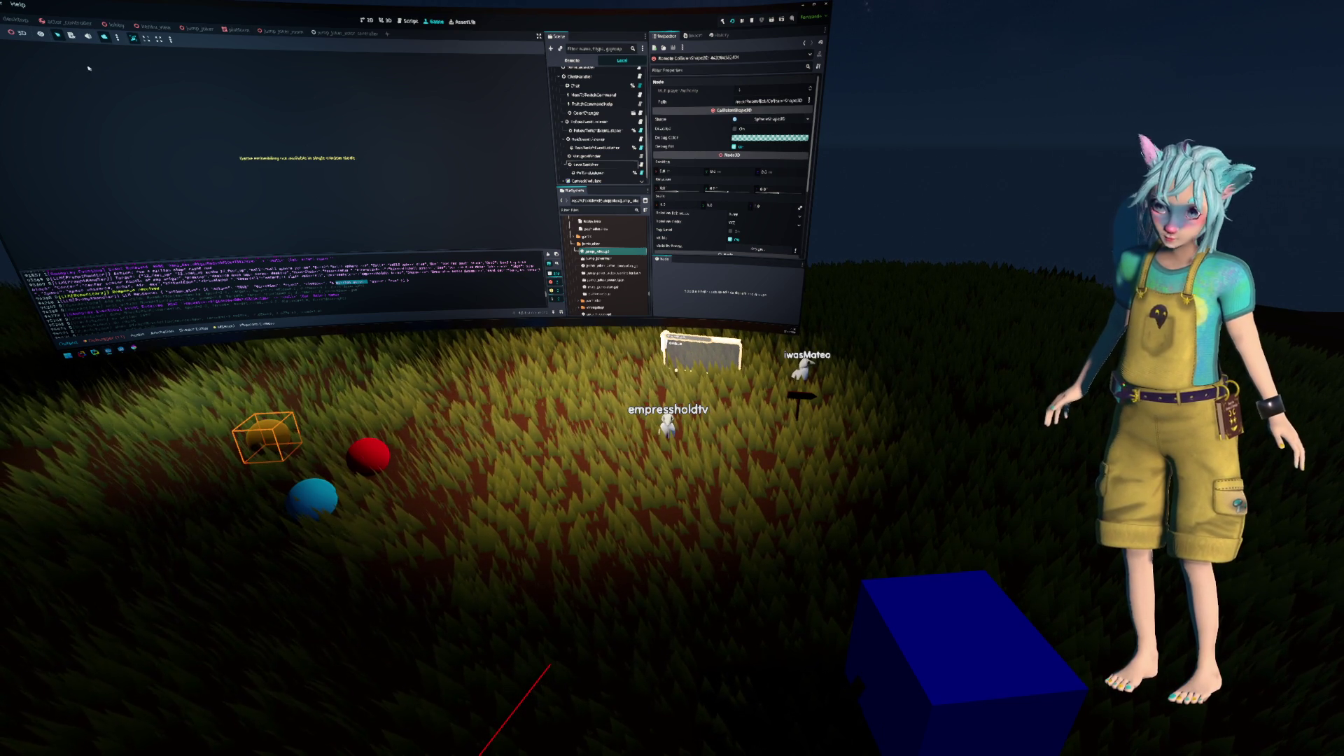
left_click(629, 515)
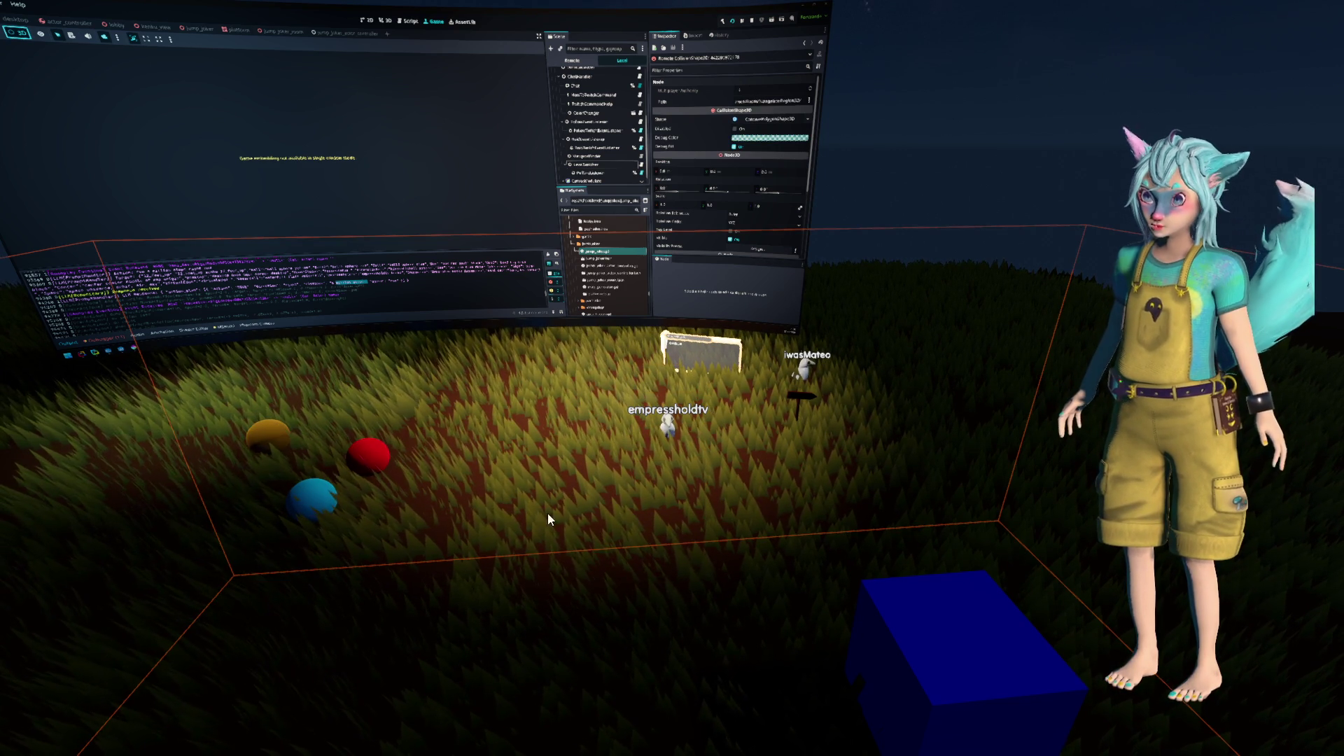
left_click(306, 489)
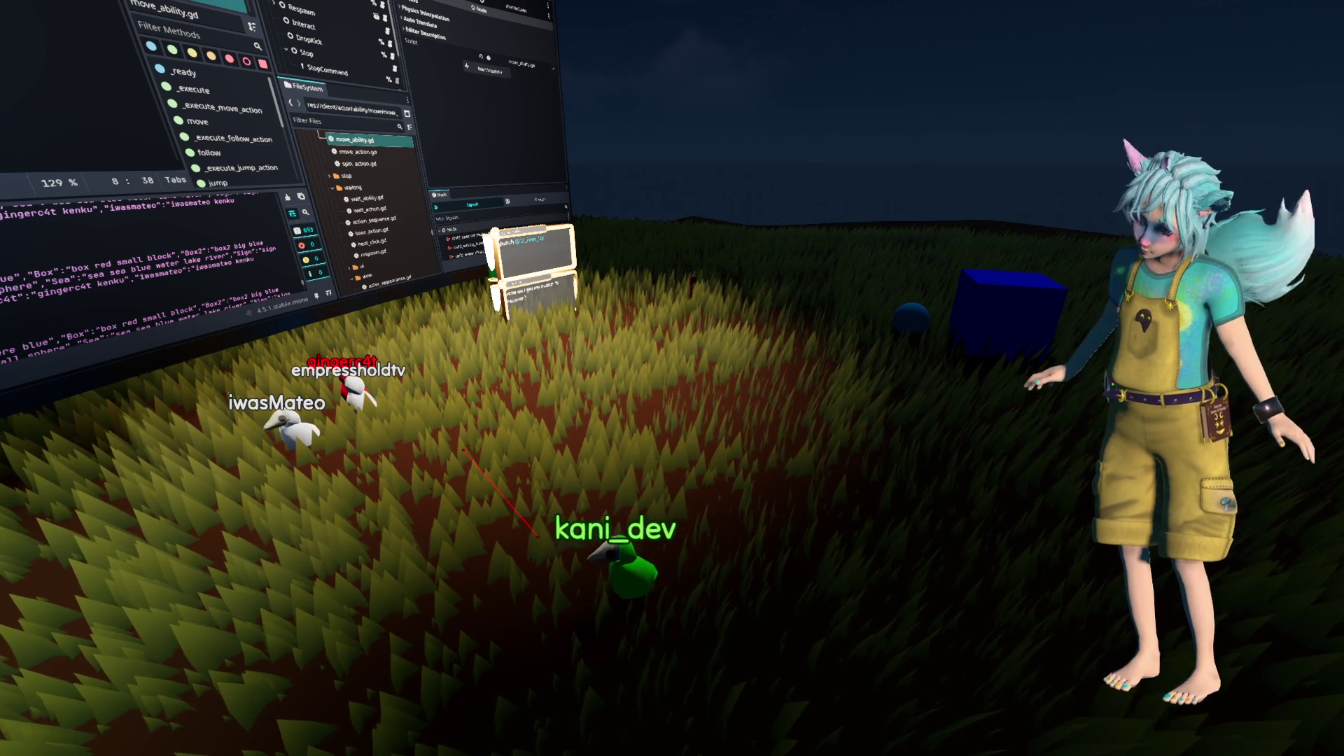
Select the play area's CollisionShape3D in the running game and switch the editor to the 3D view
left_click(685, 489)
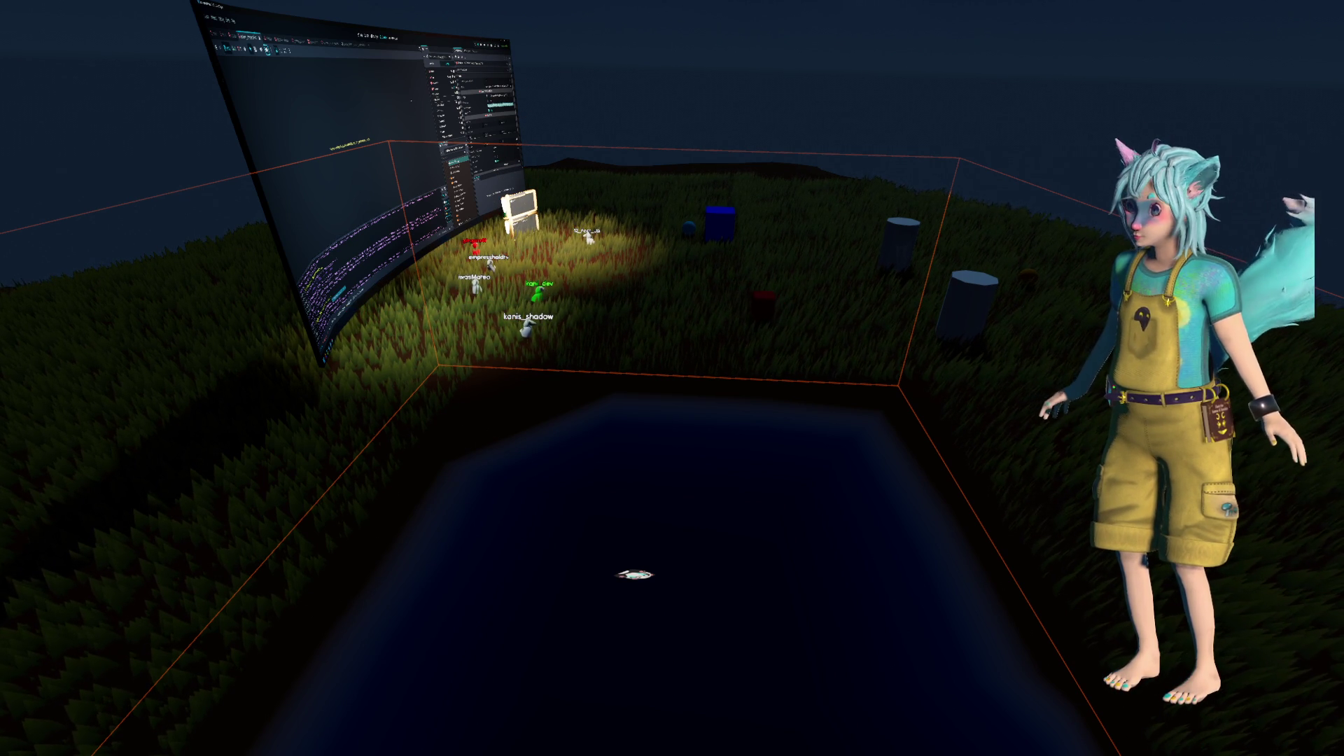
left_click(367, 35)
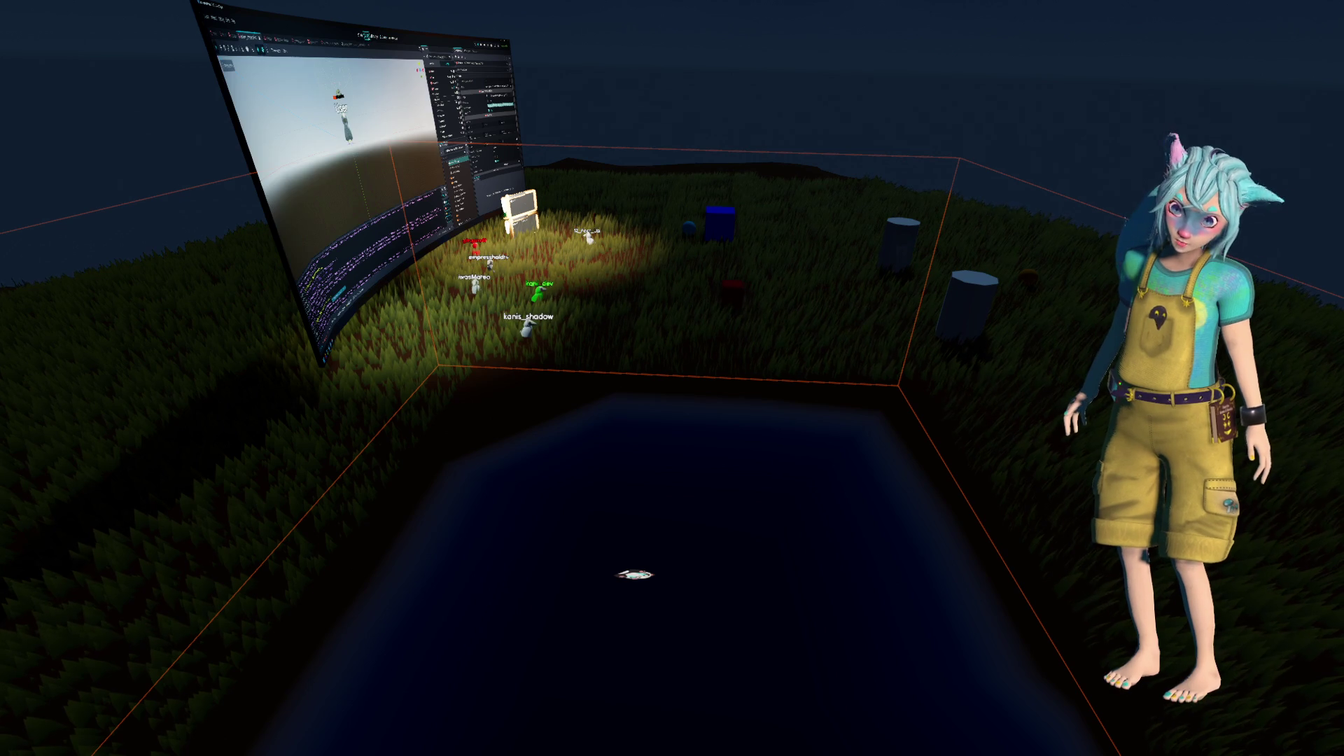
left_click(360, 35)
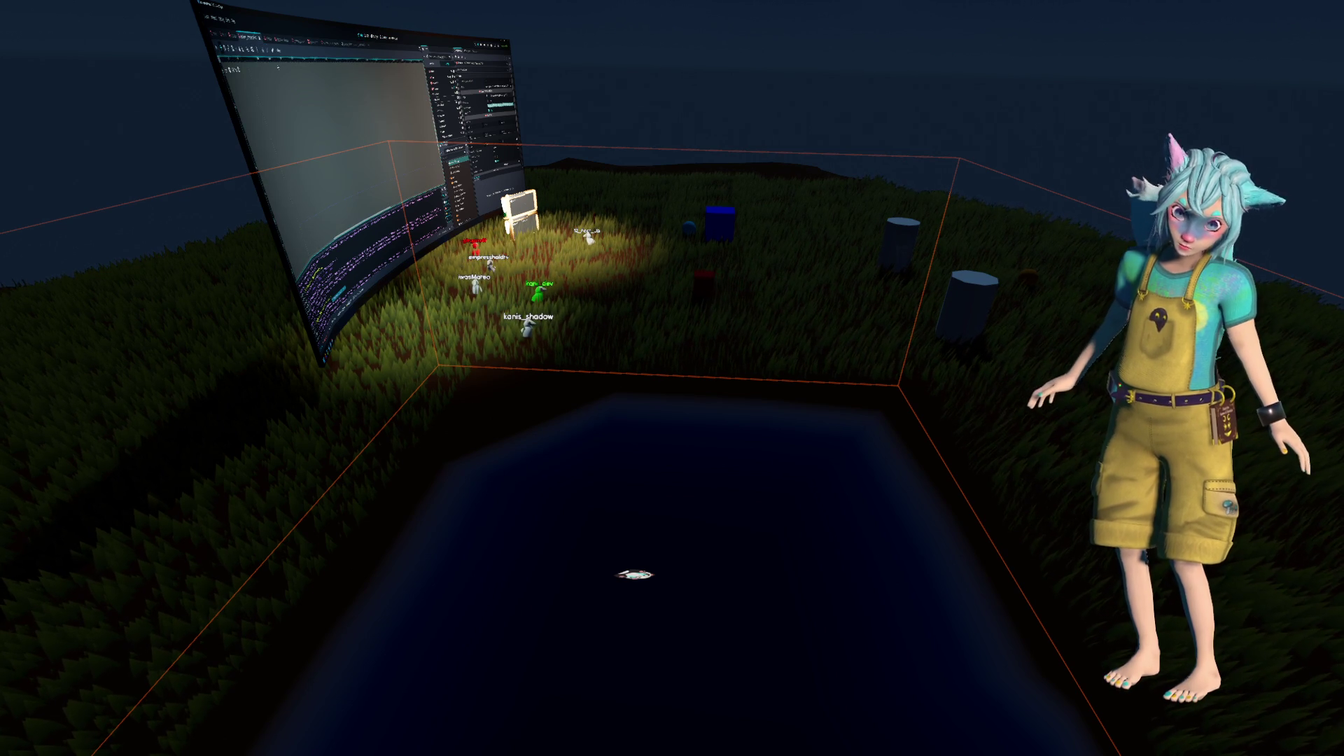
key("ctrl+F3")
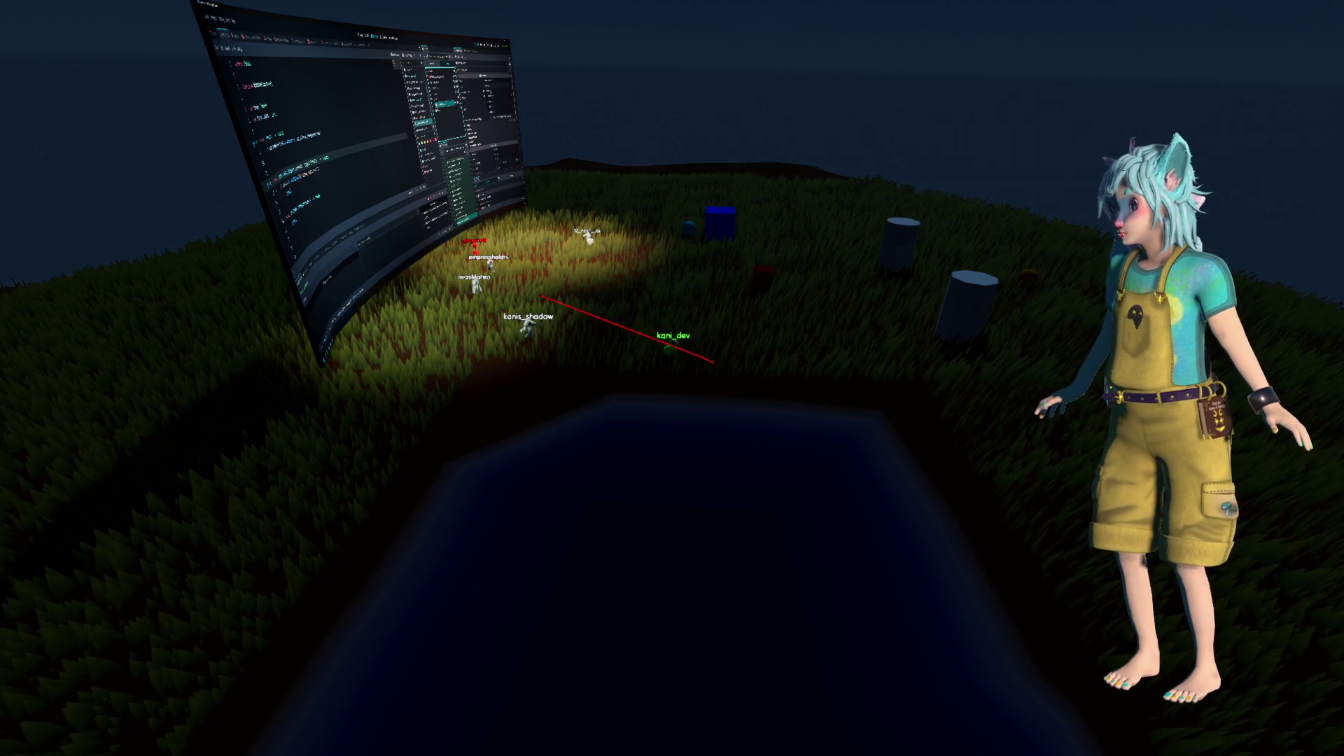
key("ctrl+F2")
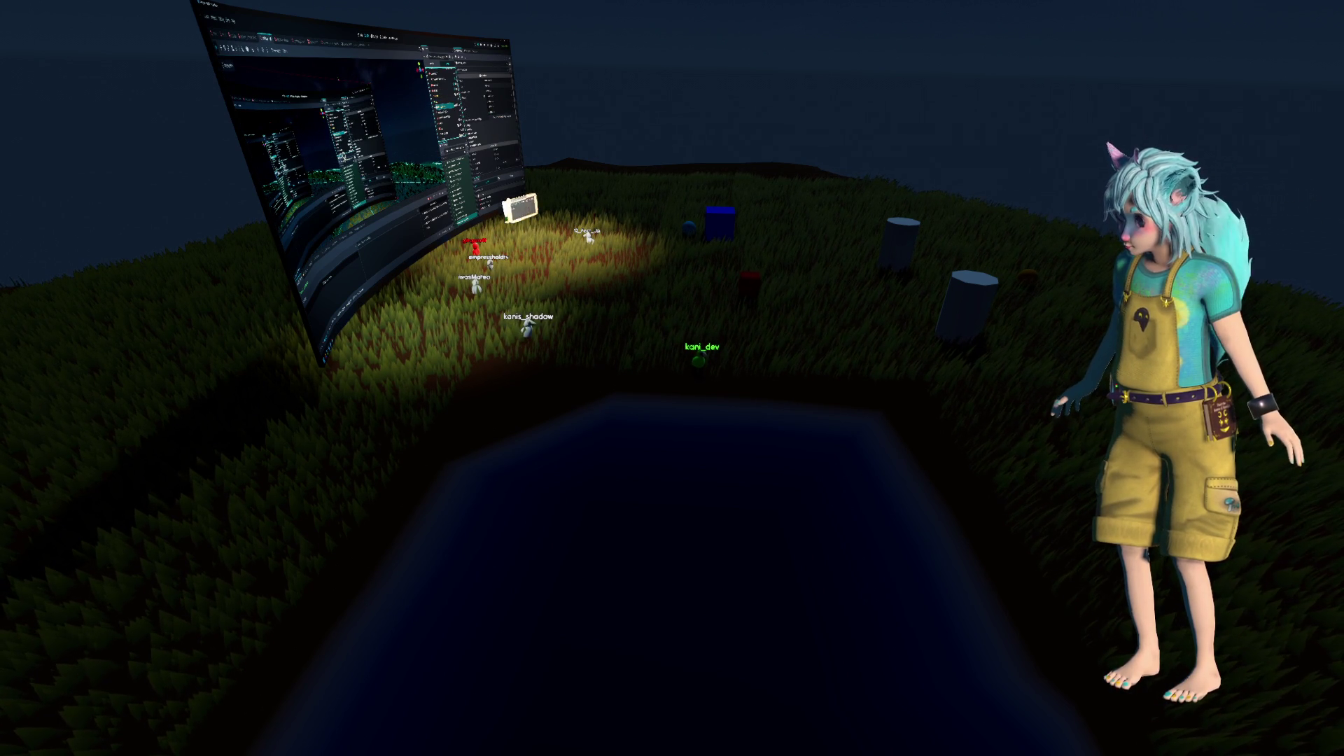
key("F1")
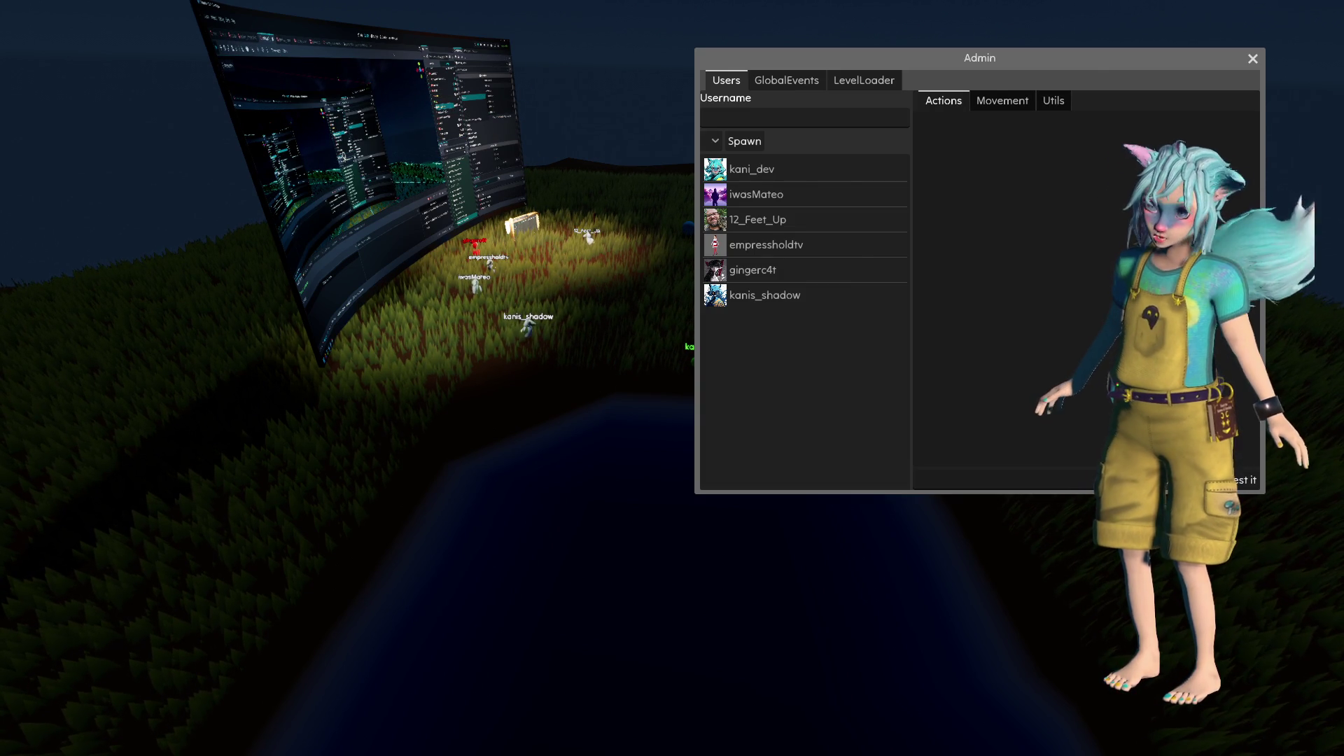
left_click(796, 221)
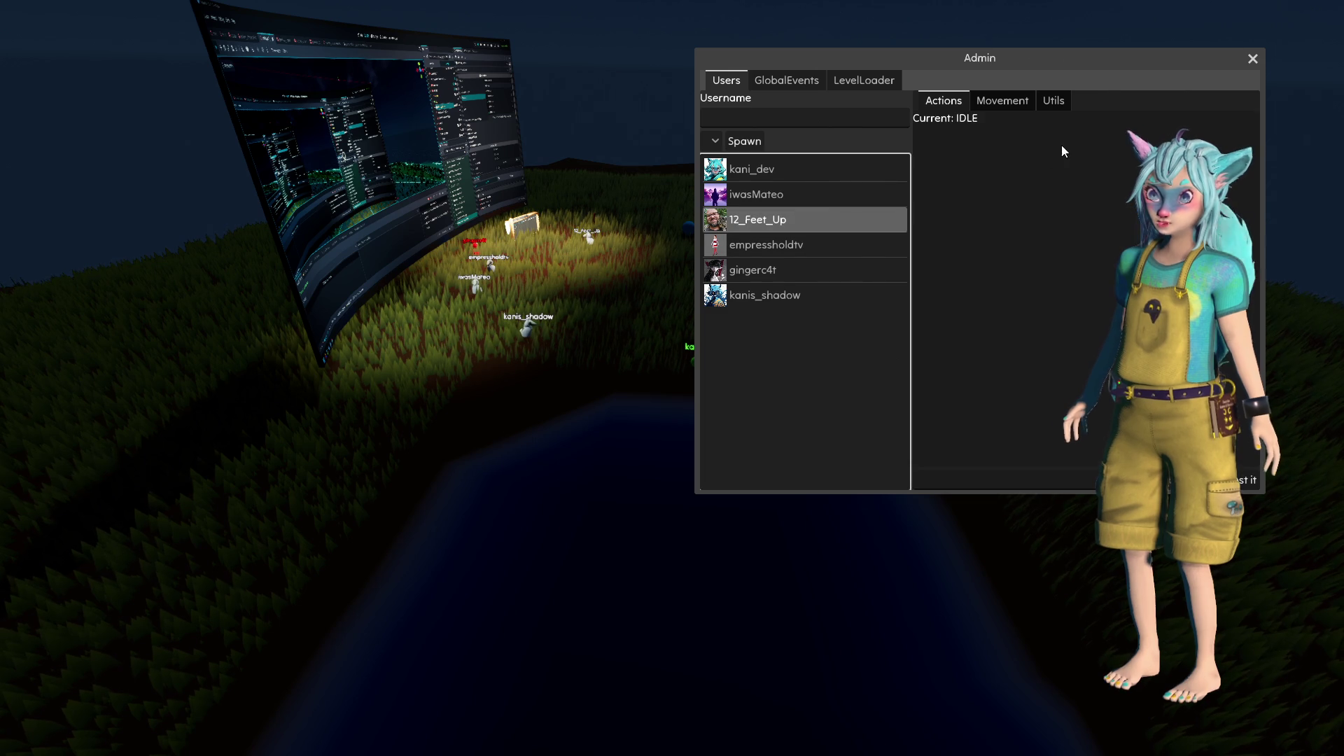
left_click(990, 102)
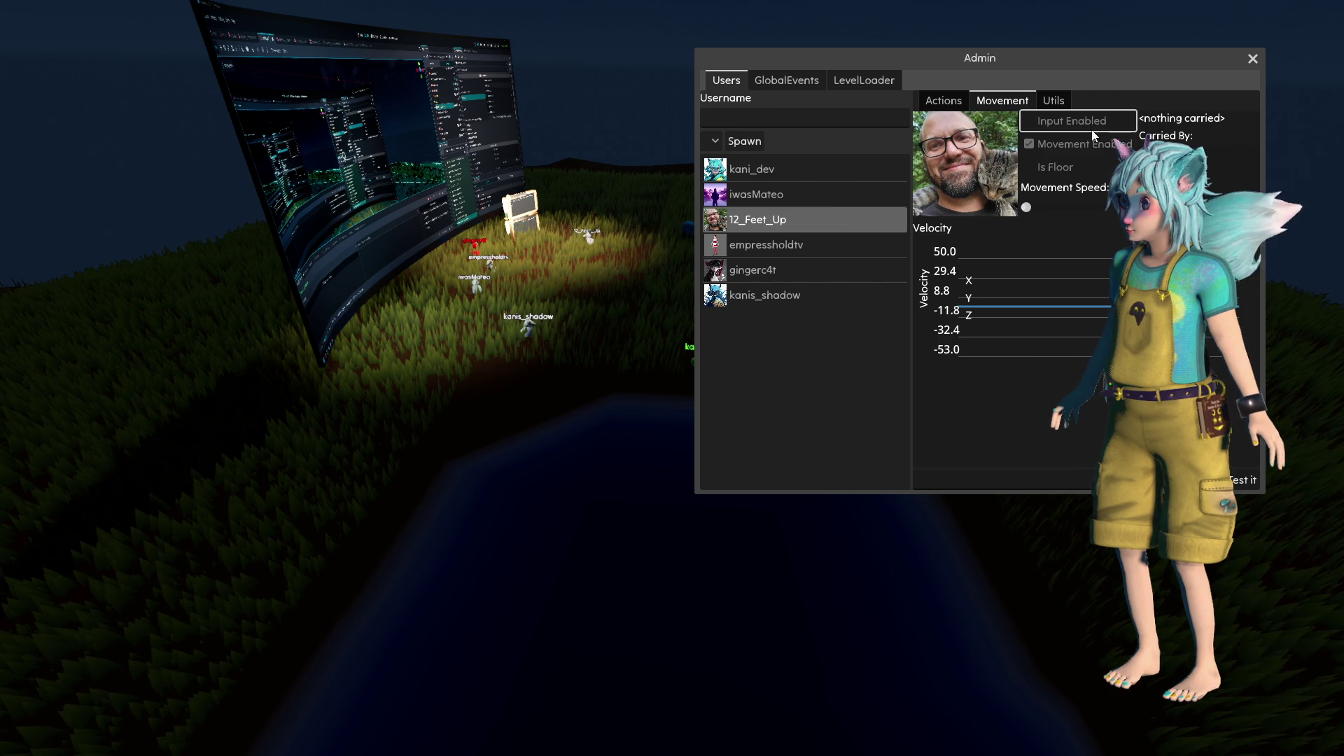
left_click(1251, 59)
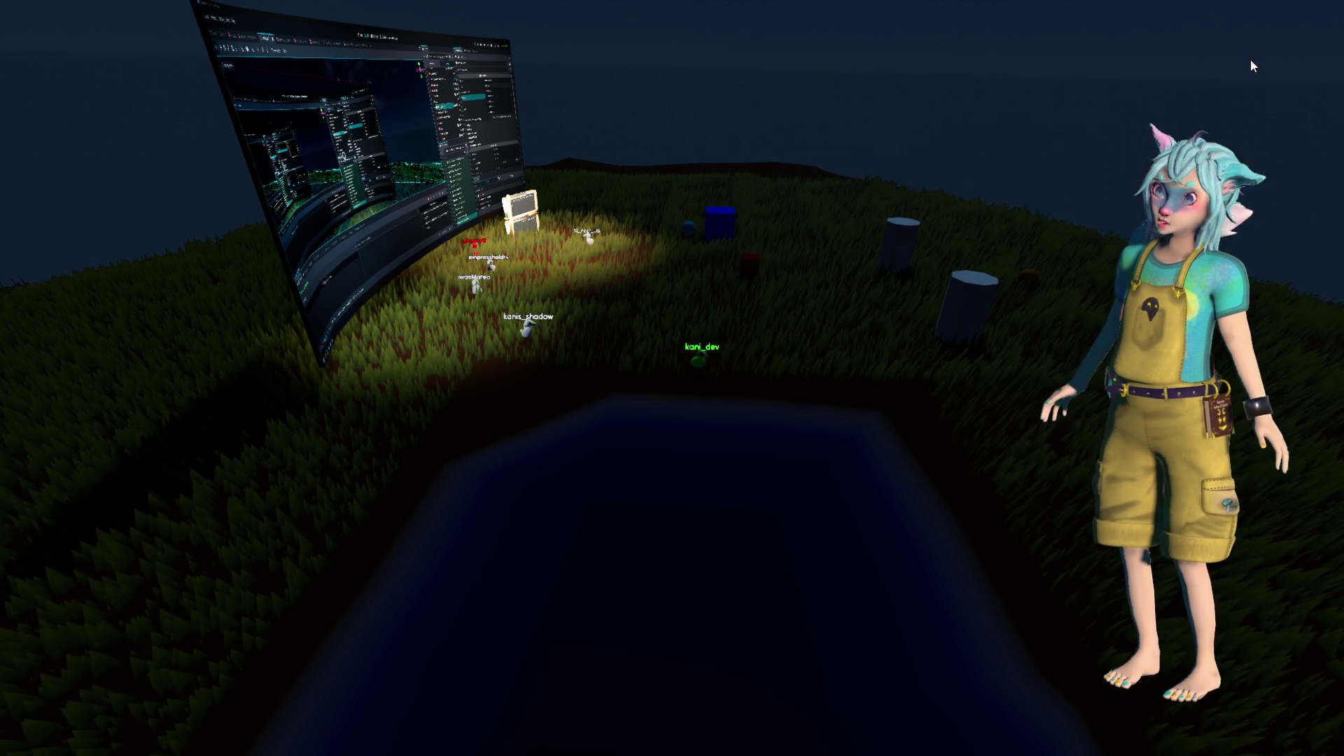
Send the green bird across the grass toward the virtual editor screen
left_click(637, 326)
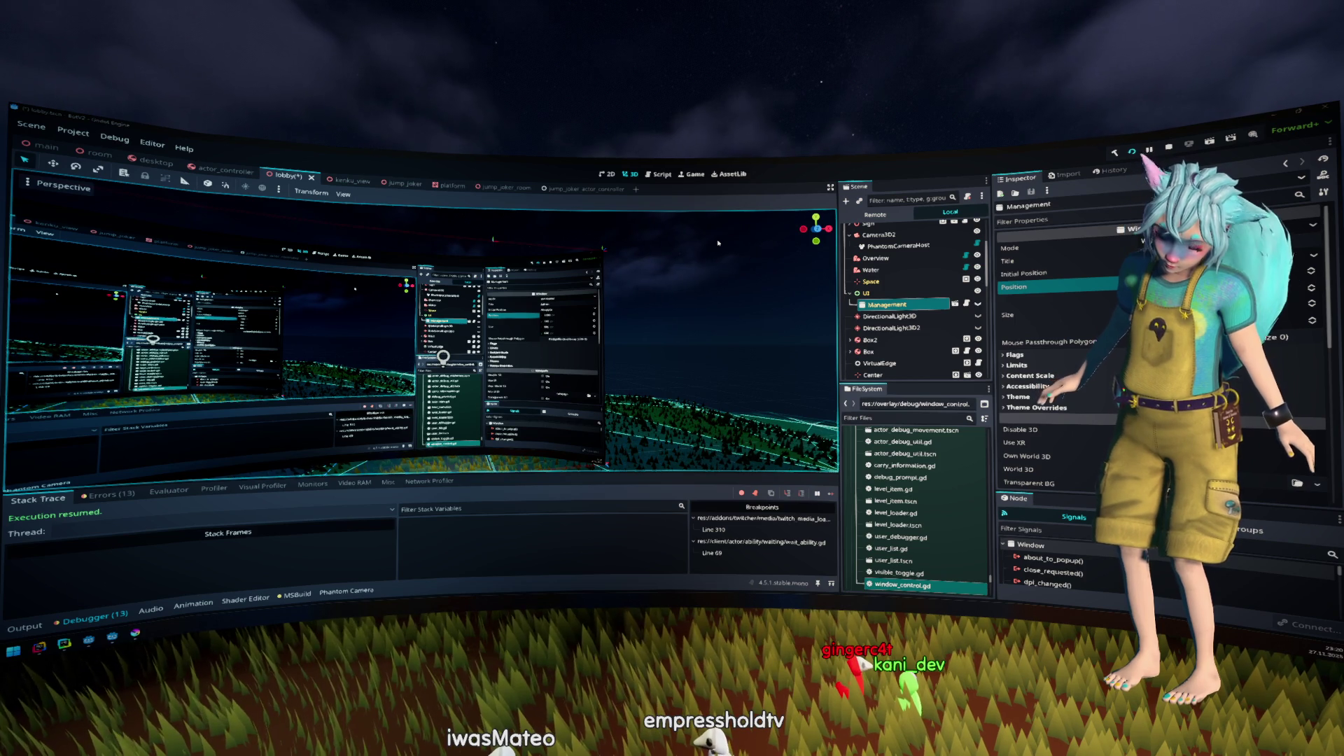
Open move_ability.gd from the script list, then switch to the actor_controller scene with its Actor tree
left_click(658, 173)
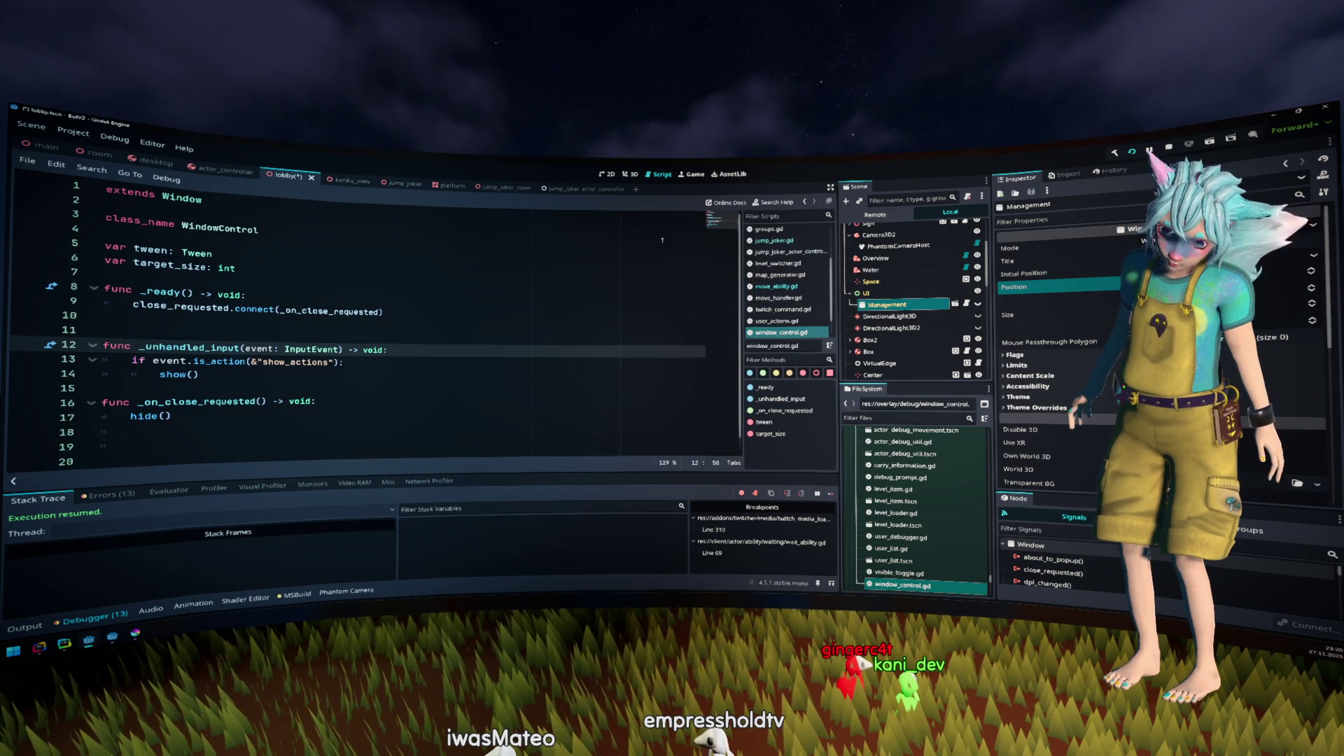
left_click(663, 241)
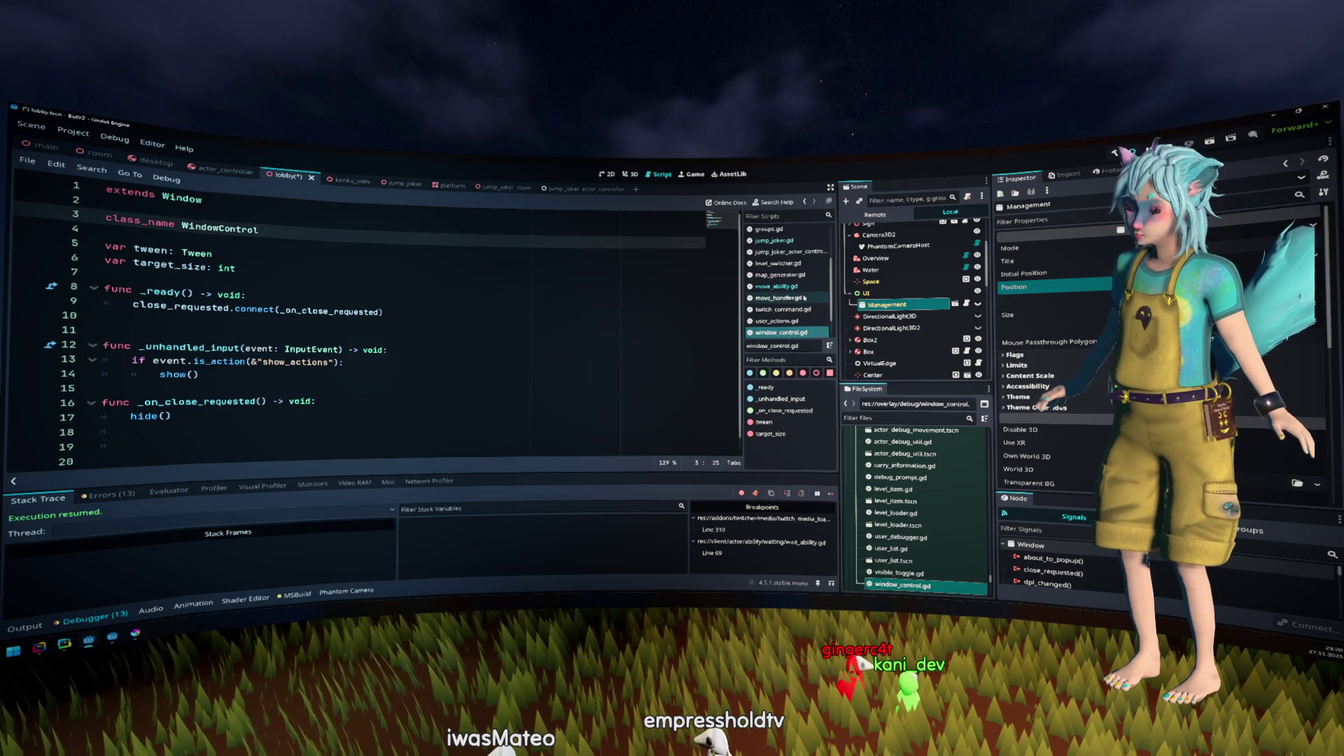
scroll(801, 302, "up", 2)
scroll(799, 304, "down", 2)
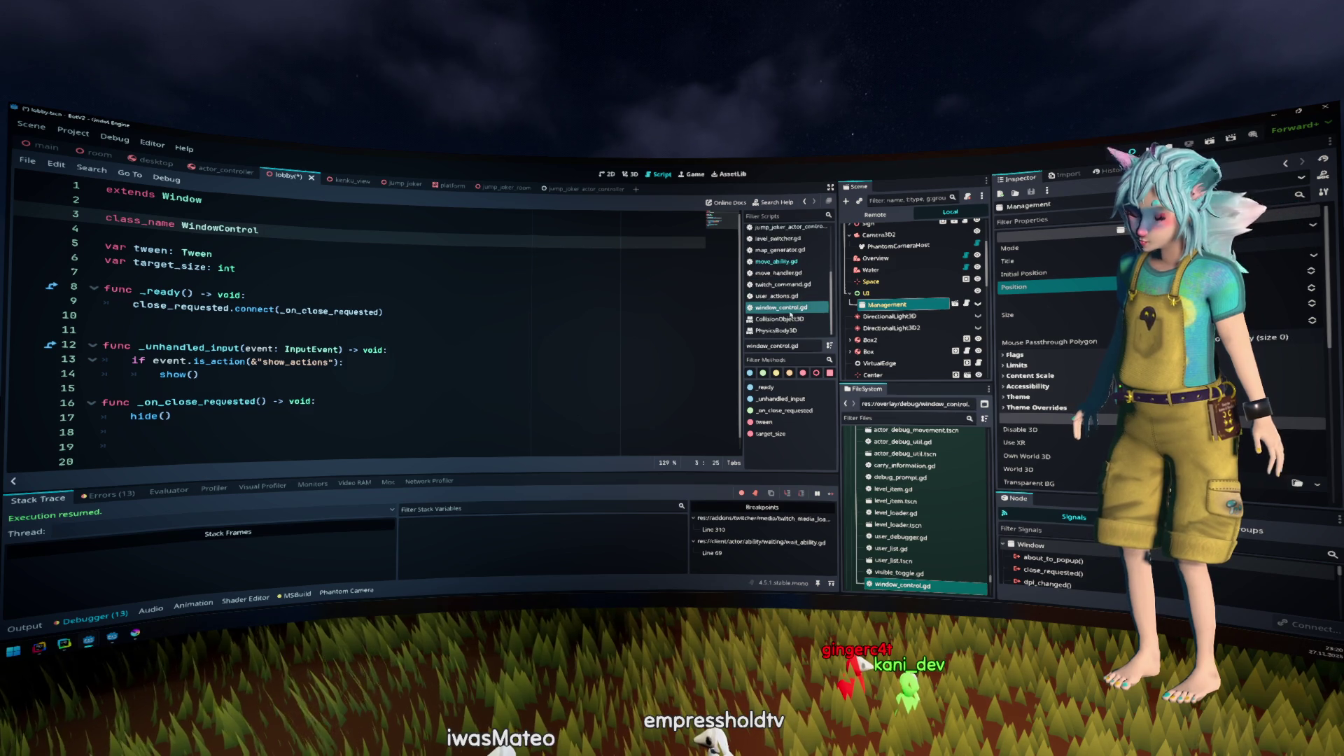
left_click(783, 315)
scroll(788, 308, "up", 1)
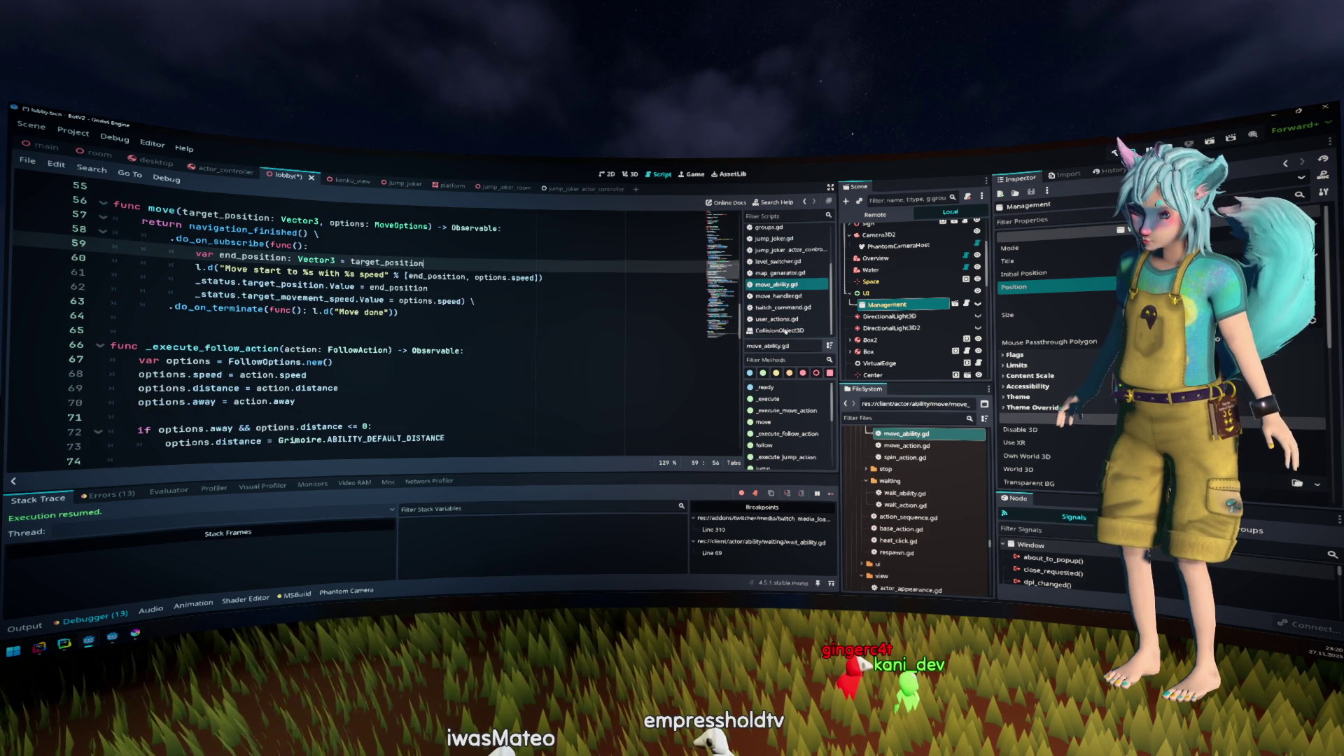
scroll(787, 323, "up", 2)
left_click(456, 242)
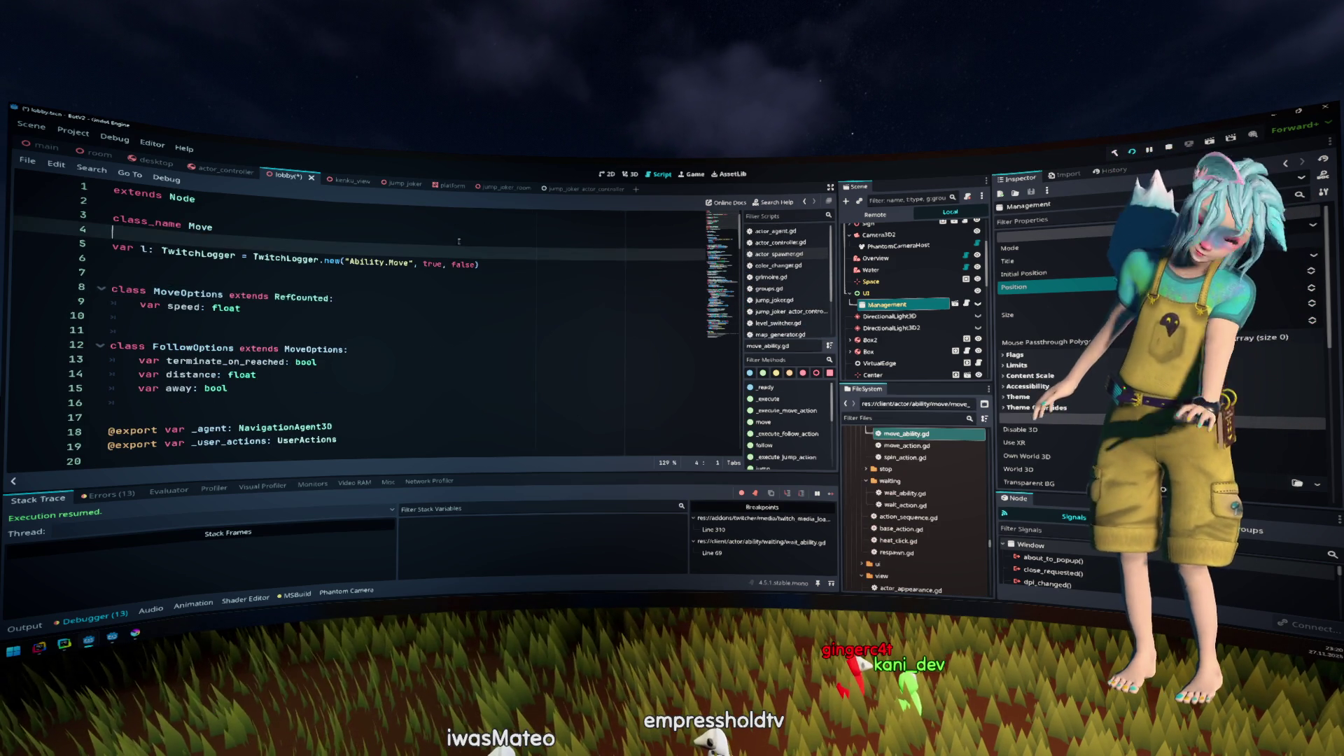
left_click(226, 171)
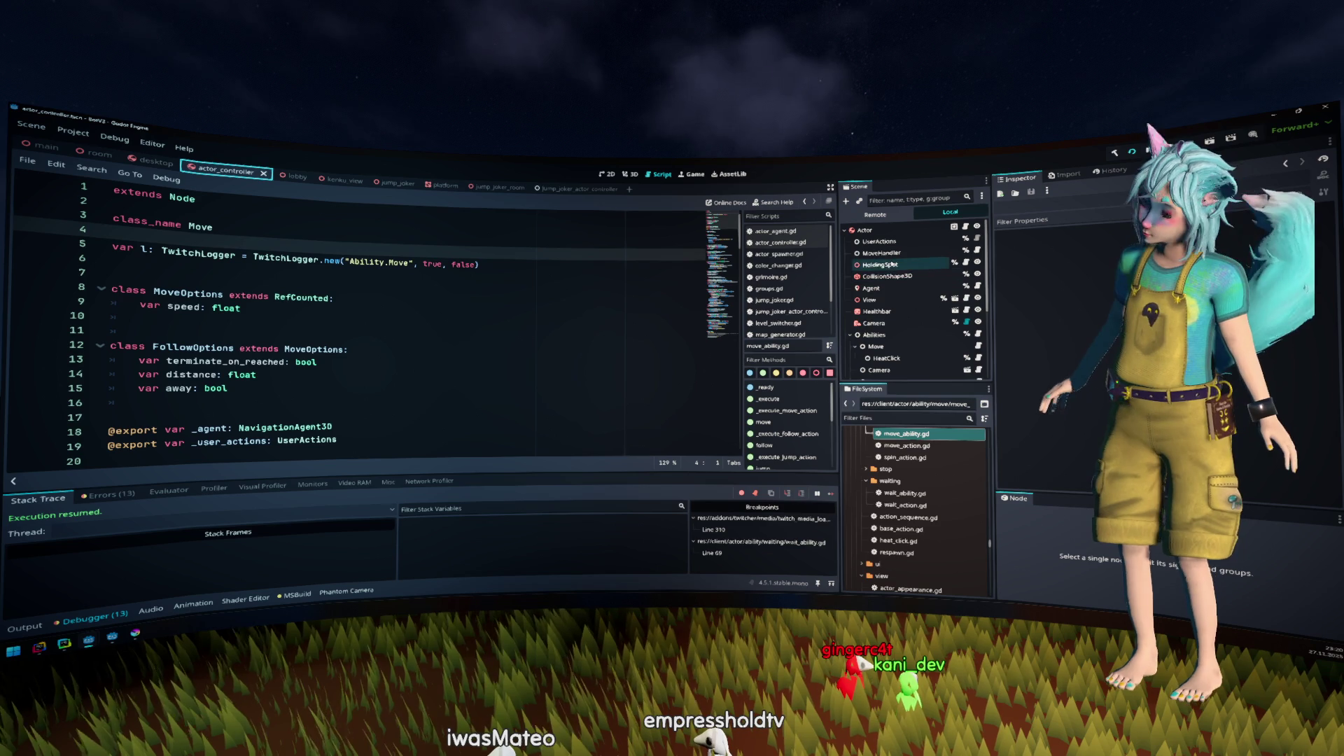
From the UserActions node's actor_controller.gd, open actor_status.gd and select input_enabled on line 31
left_click(880, 242)
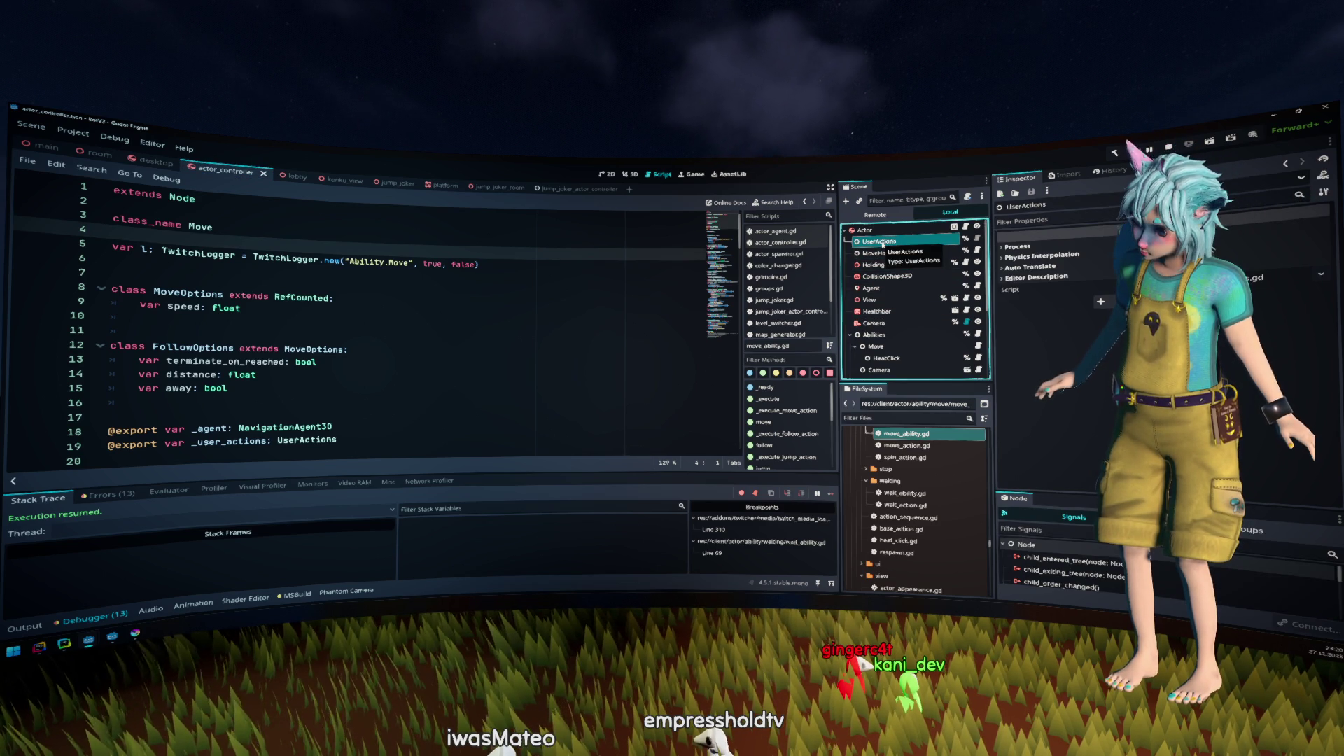
left_click(953, 226)
scroll(435, 279, "up", 15)
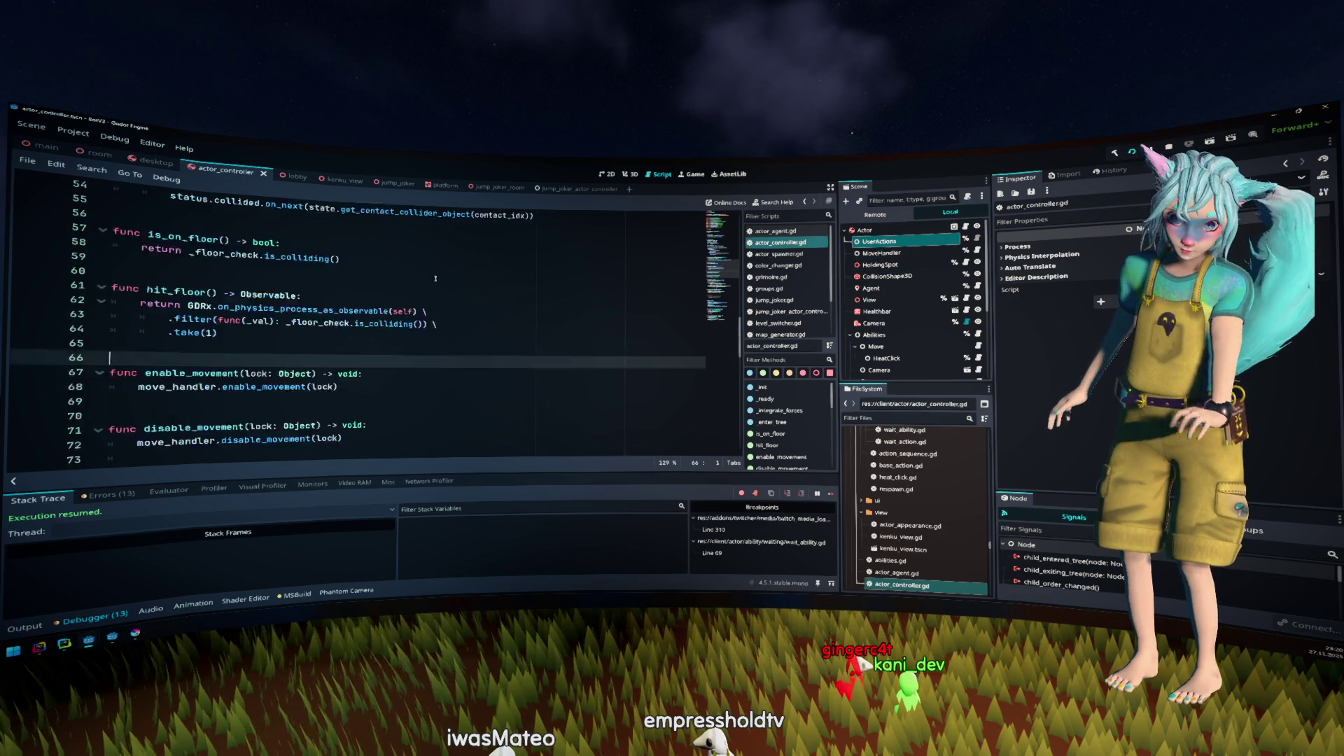
left_click(339, 350)
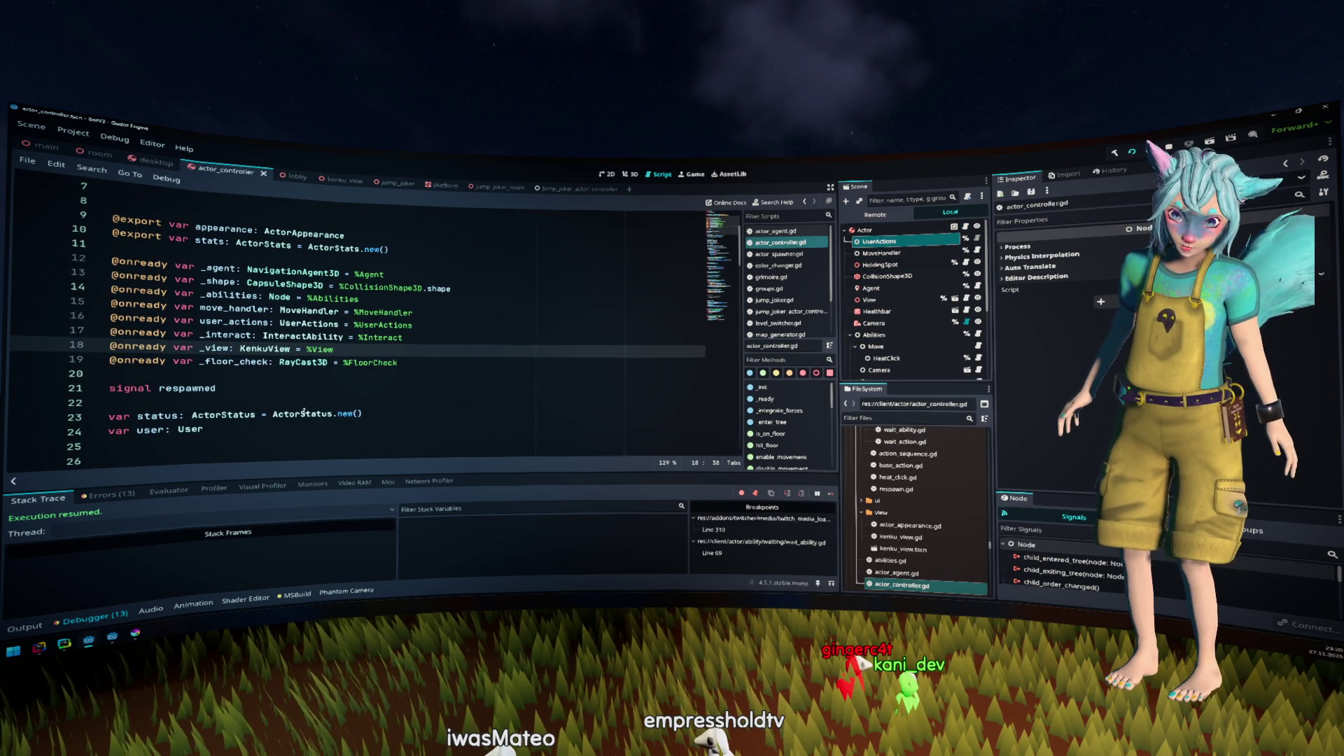
left_click(304, 414, "ctrl")
scroll(203, 392, "down", 2)
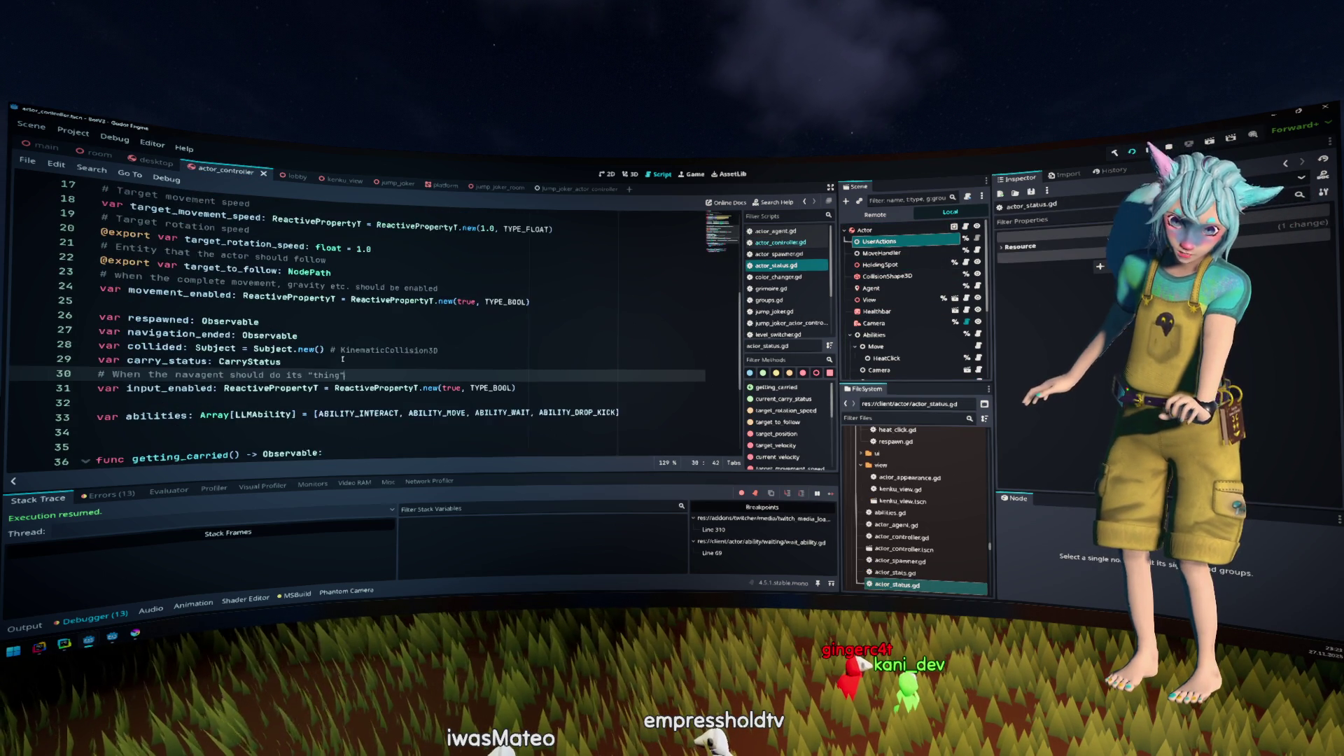
double_click(203, 389)
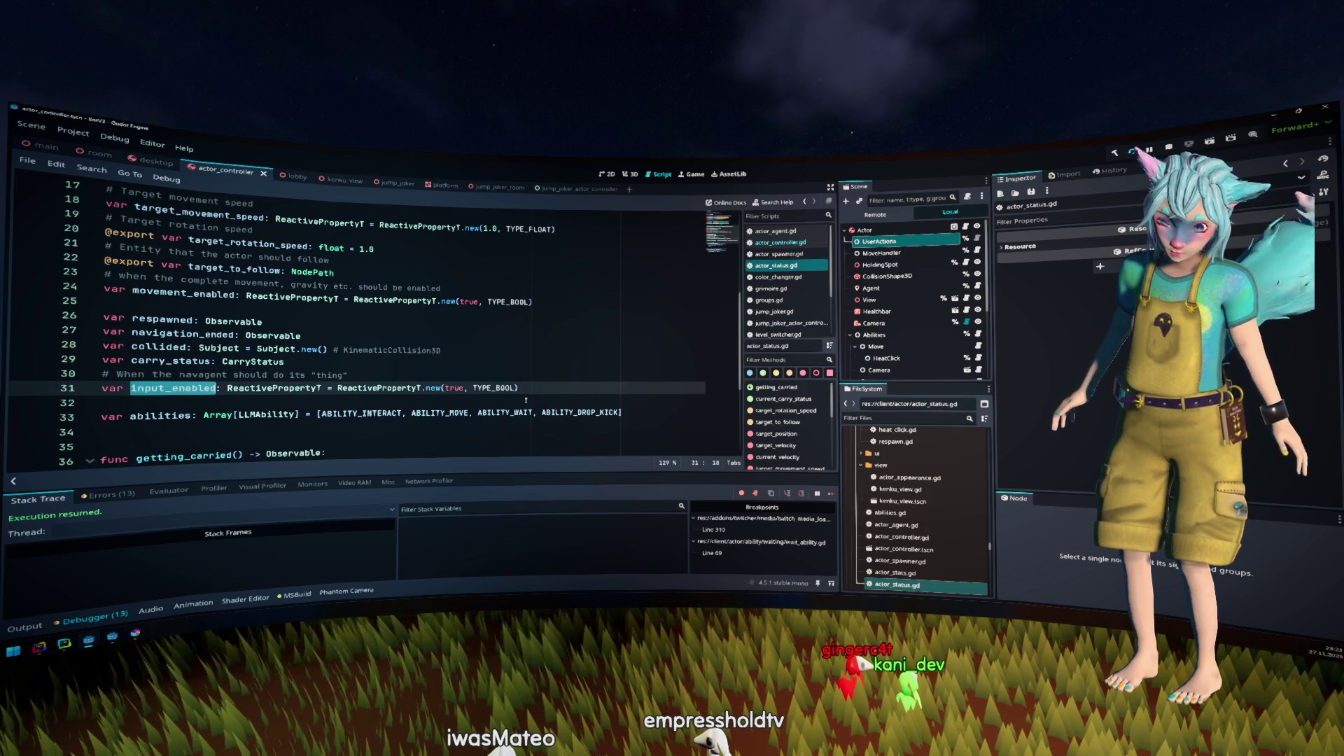
Search the project for input_enabled and open the line 160 match in move_handler.gd
key("ctrl+shift+f")
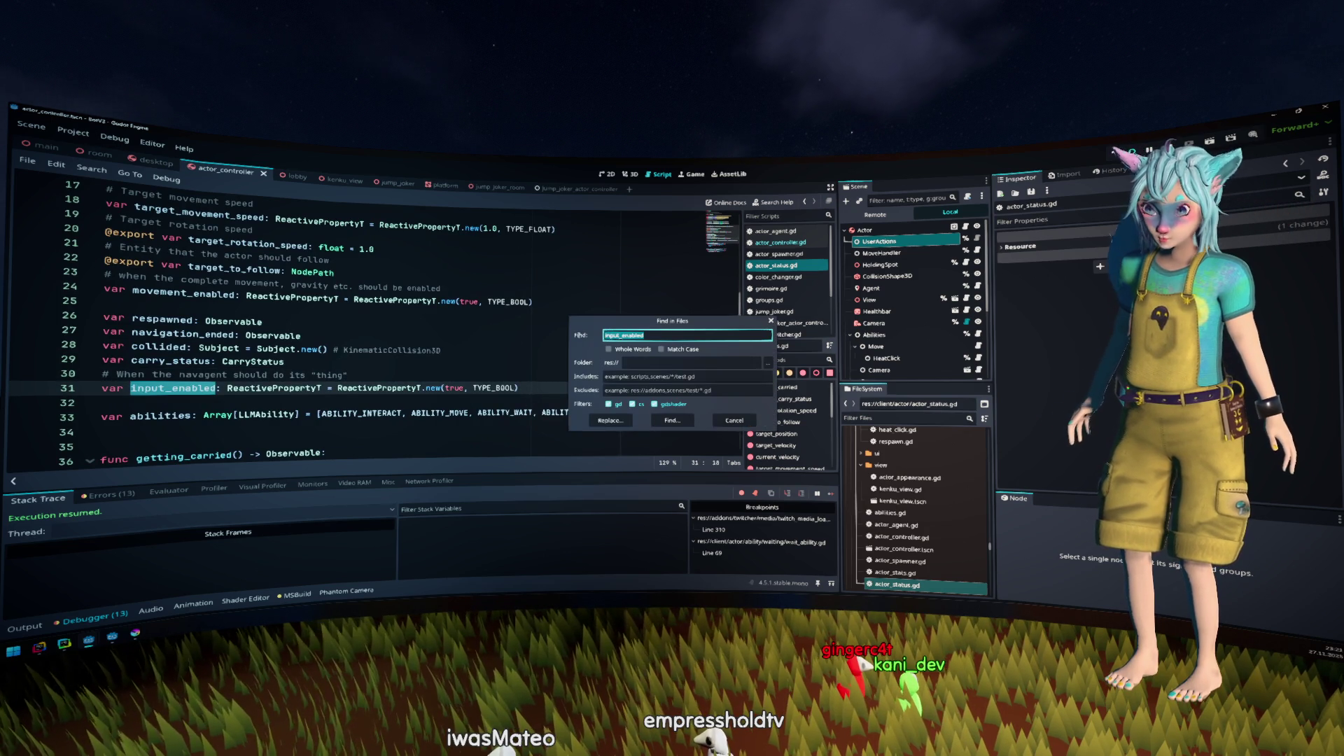
key("Return")
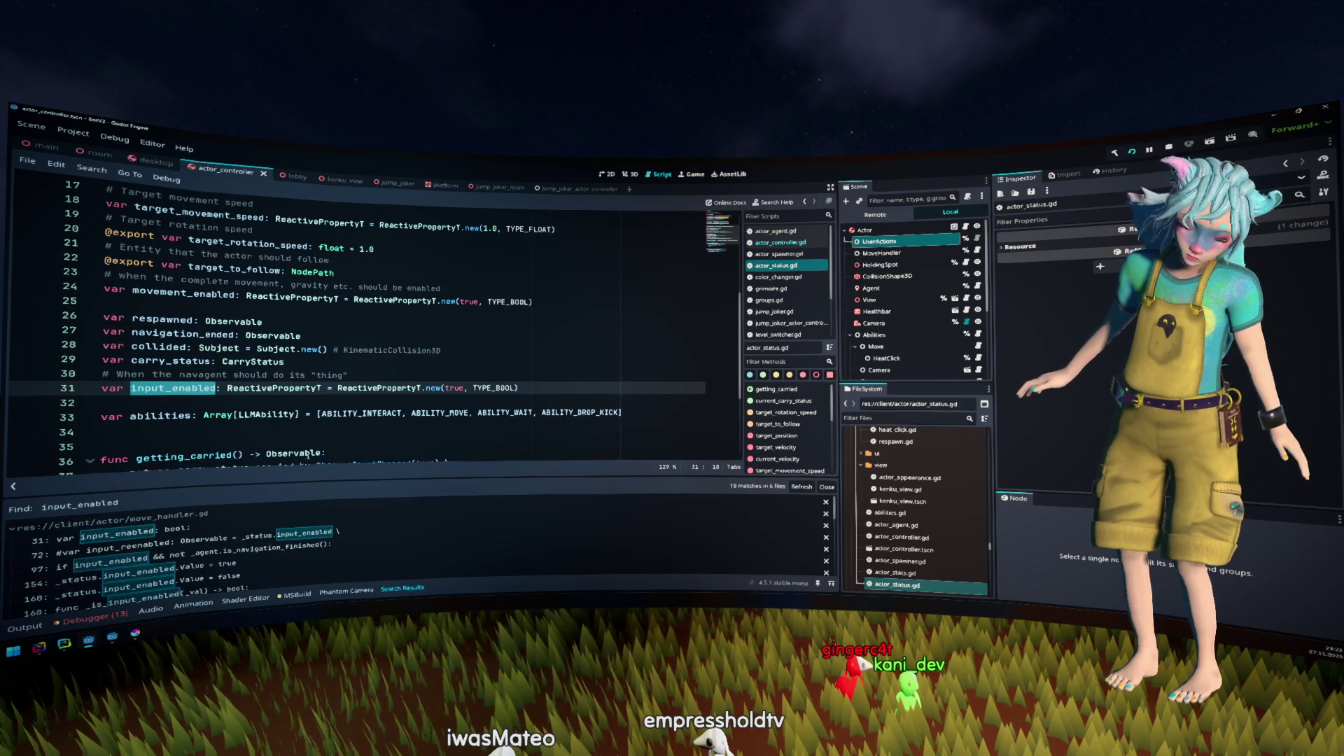
mouse_move(323, 483)
left_mouse_down()
mouse_move(388, 247)
mouse_move(403, 317)
left_mouse_up()
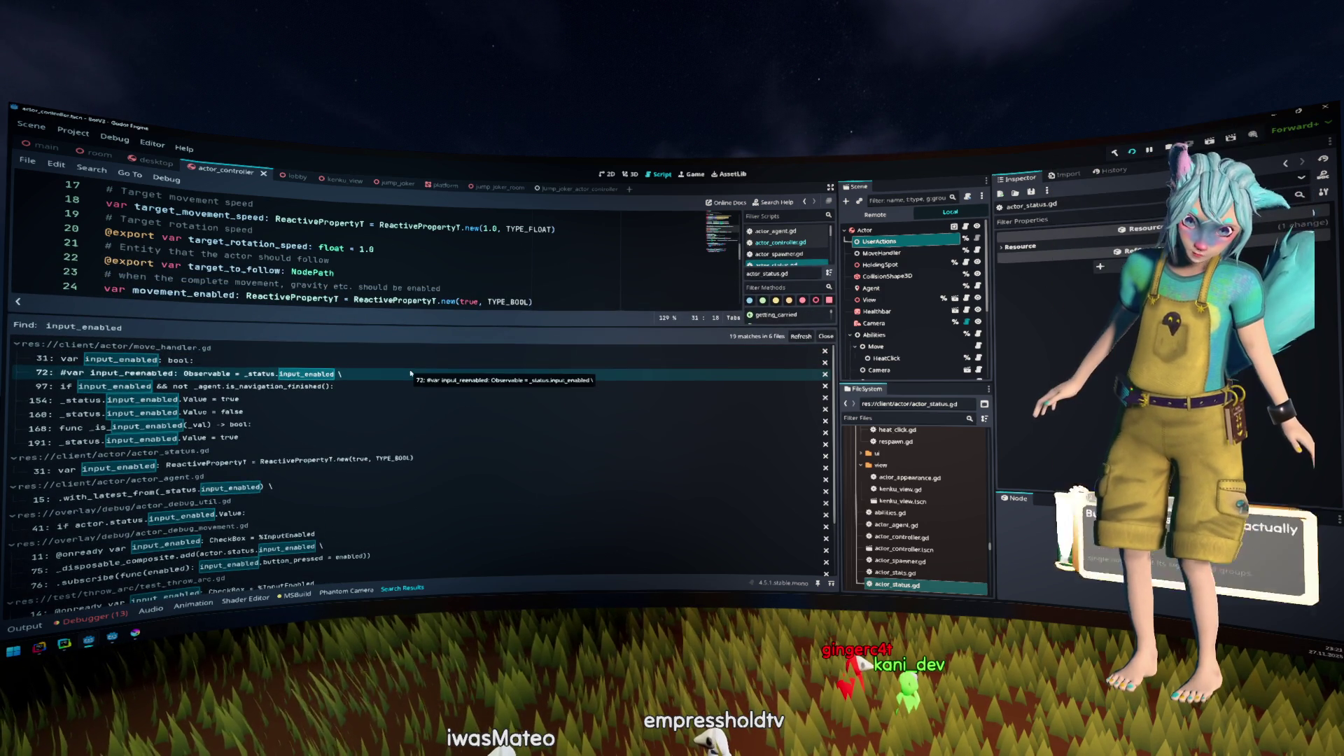
left_click(334, 413)
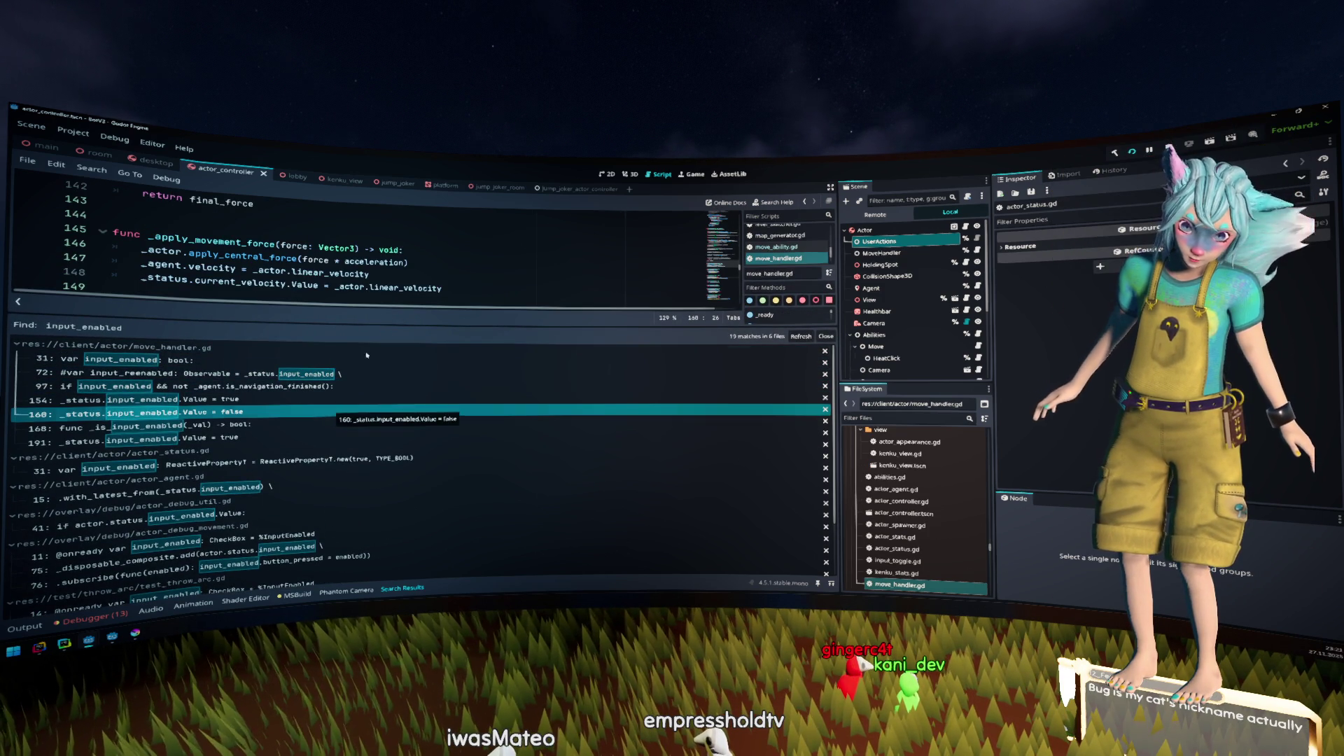
left_click_drag(419, 325, 432, 376)
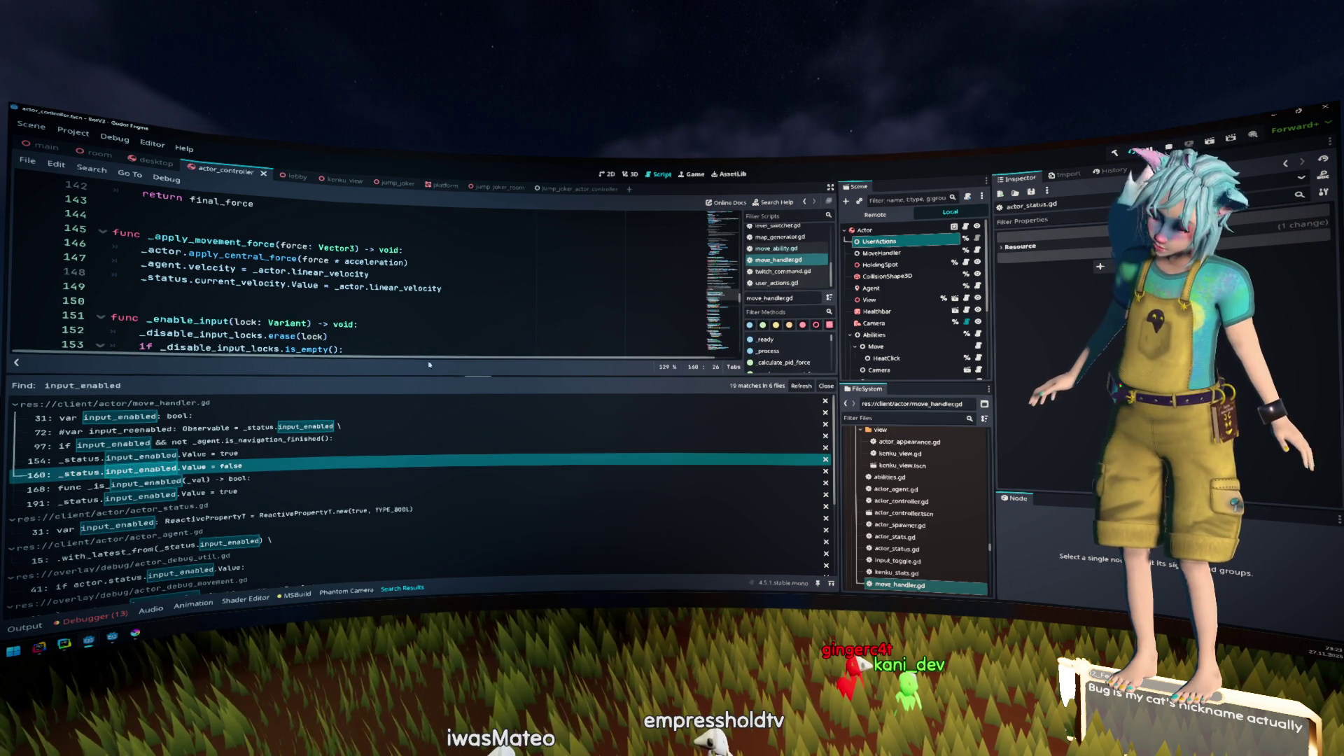
Select the 'Input got disabled' log message text and focus the Output log's filter field
scroll(455, 296, "down", 4)
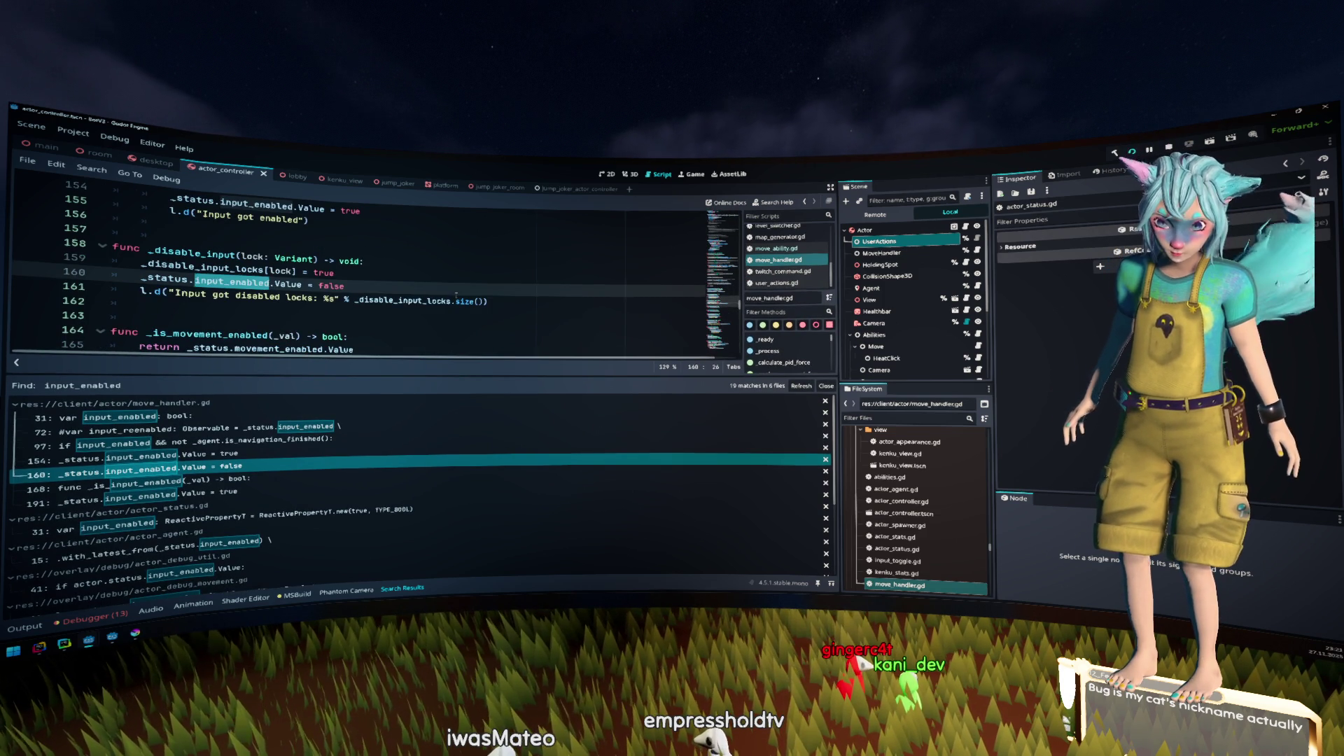
double_click(259, 296)
left_click_drag(174, 294, 282, 294)
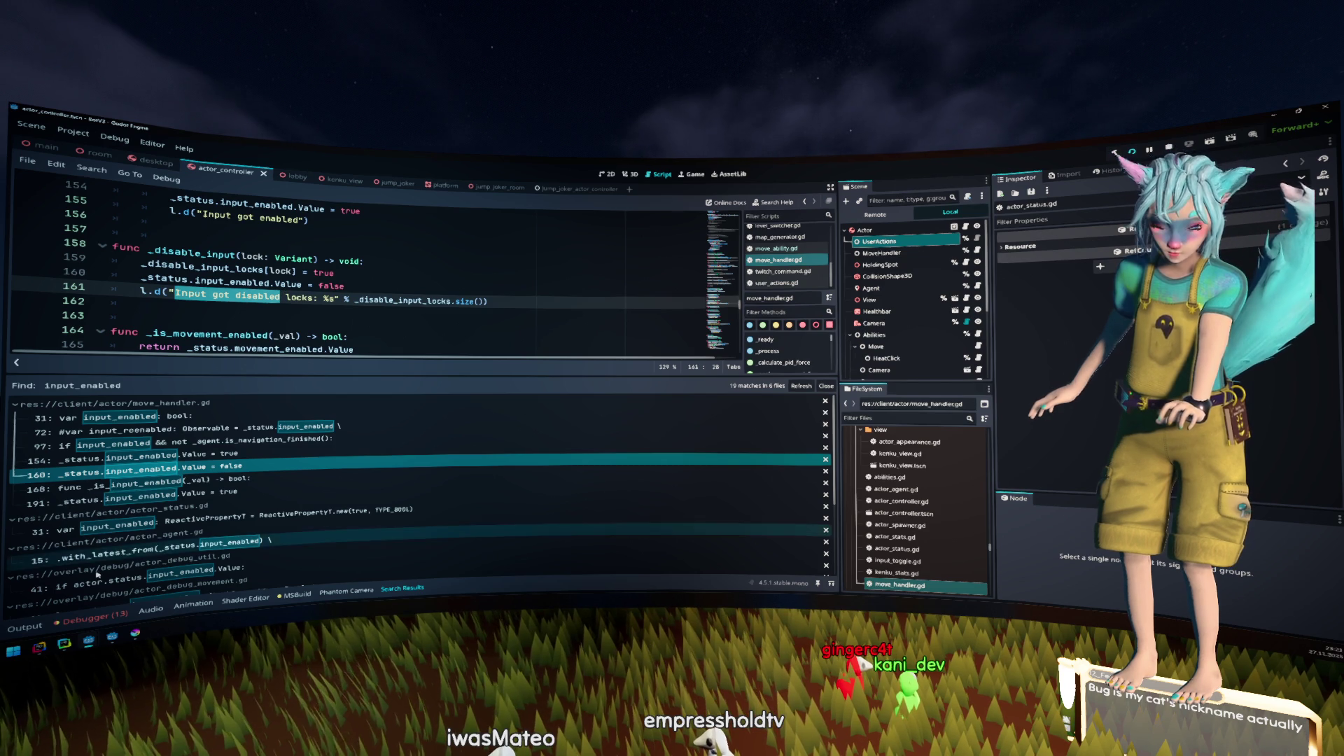
left_click(26, 626)
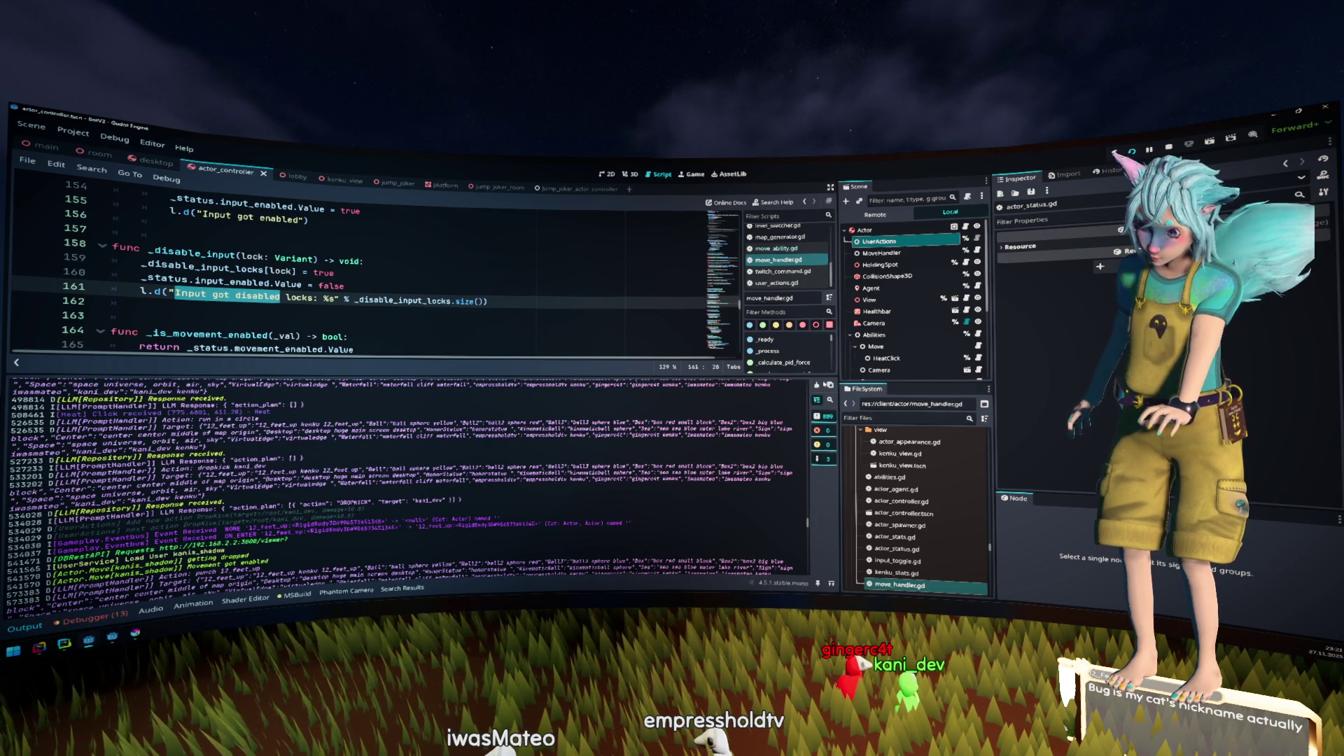
left_click(610, 577)
Paste 'Input got disabled' into the Output filter, then select the _disable_input function name
type("Input got disabled")
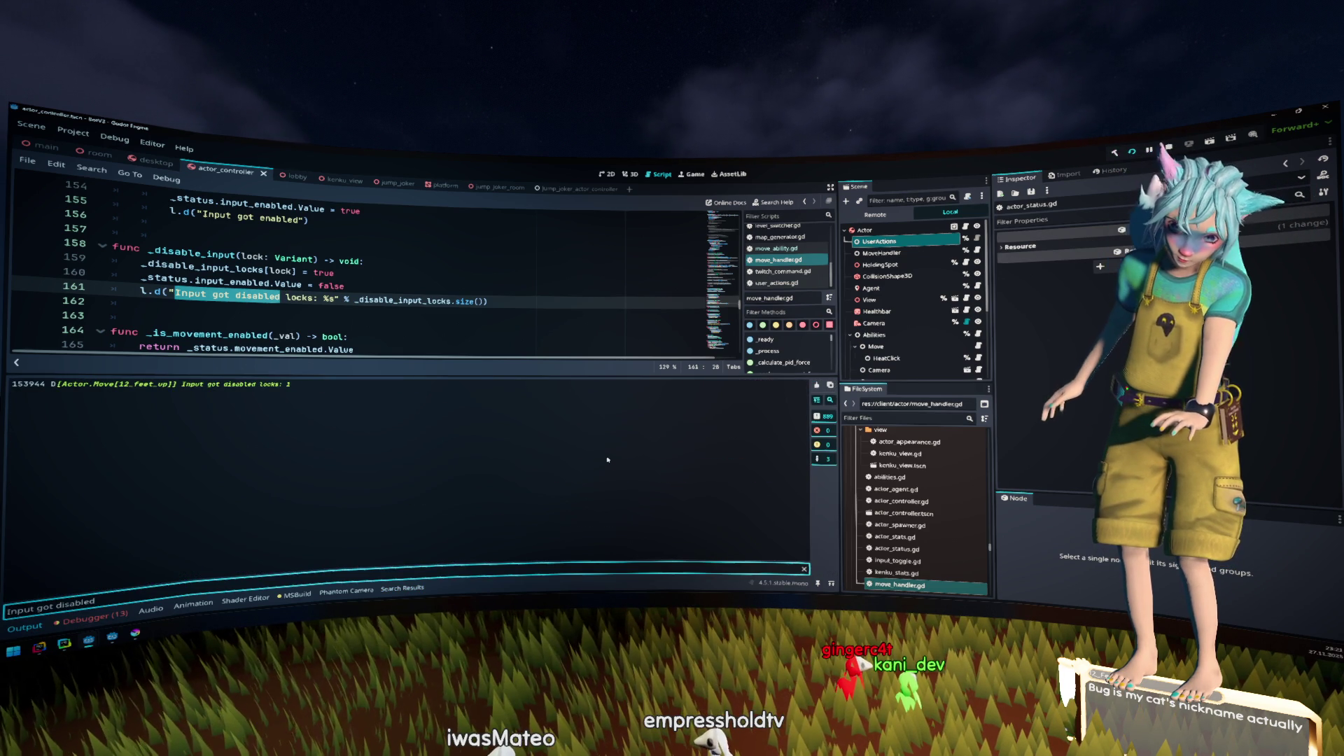
left_click_drag(288, 385, 250, 384)
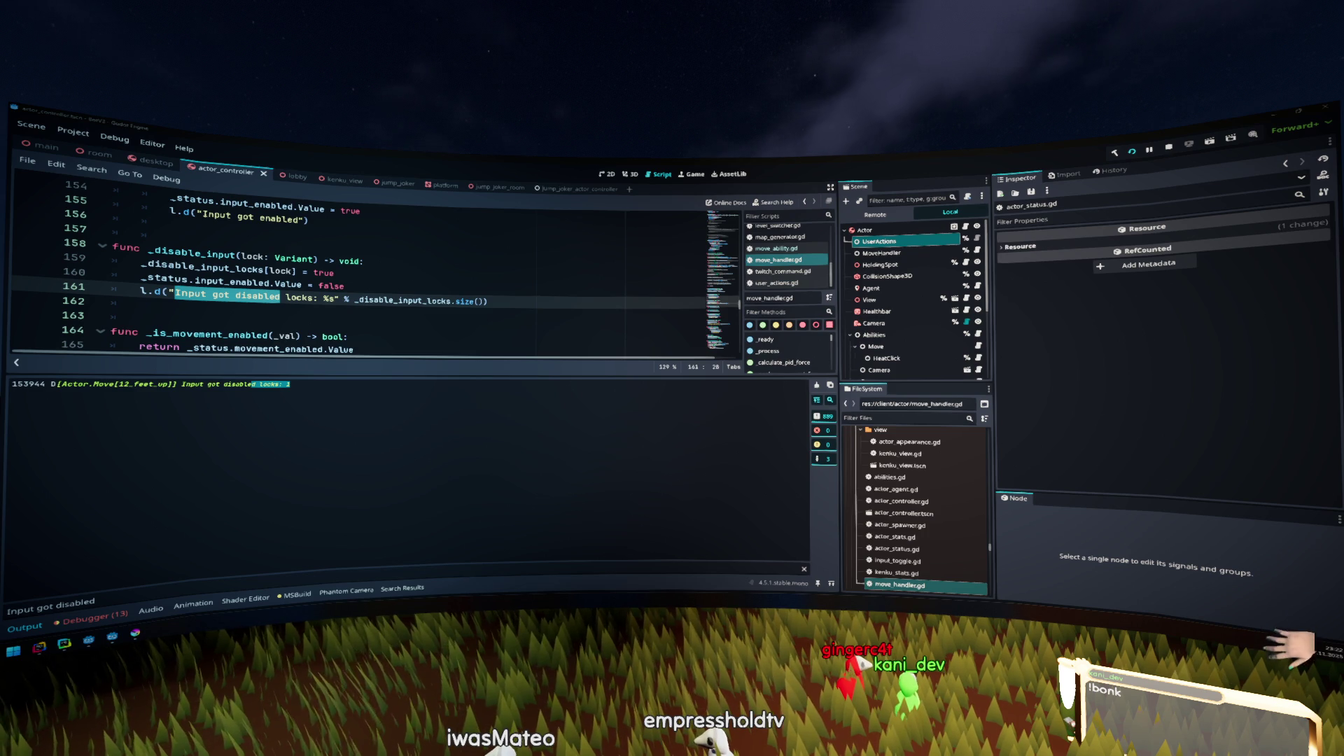
key("Up")
key("End")
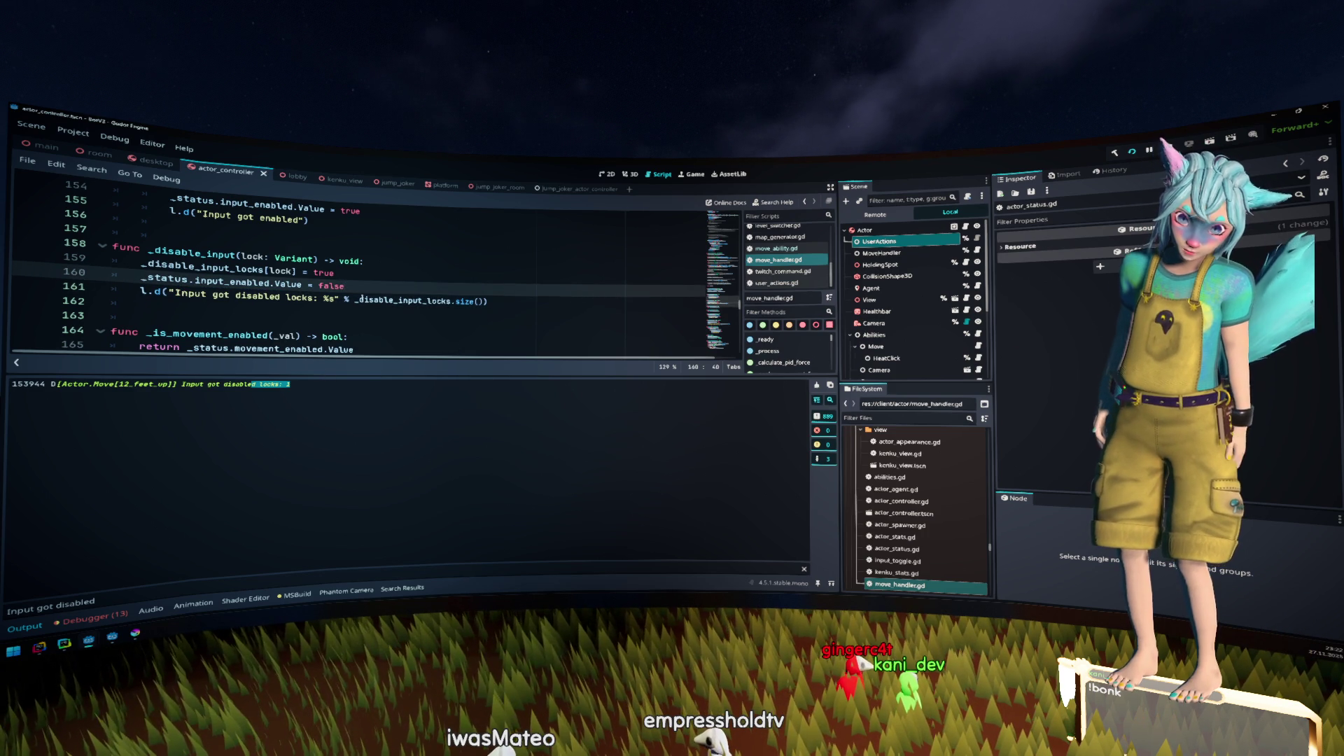
double_click(210, 253)
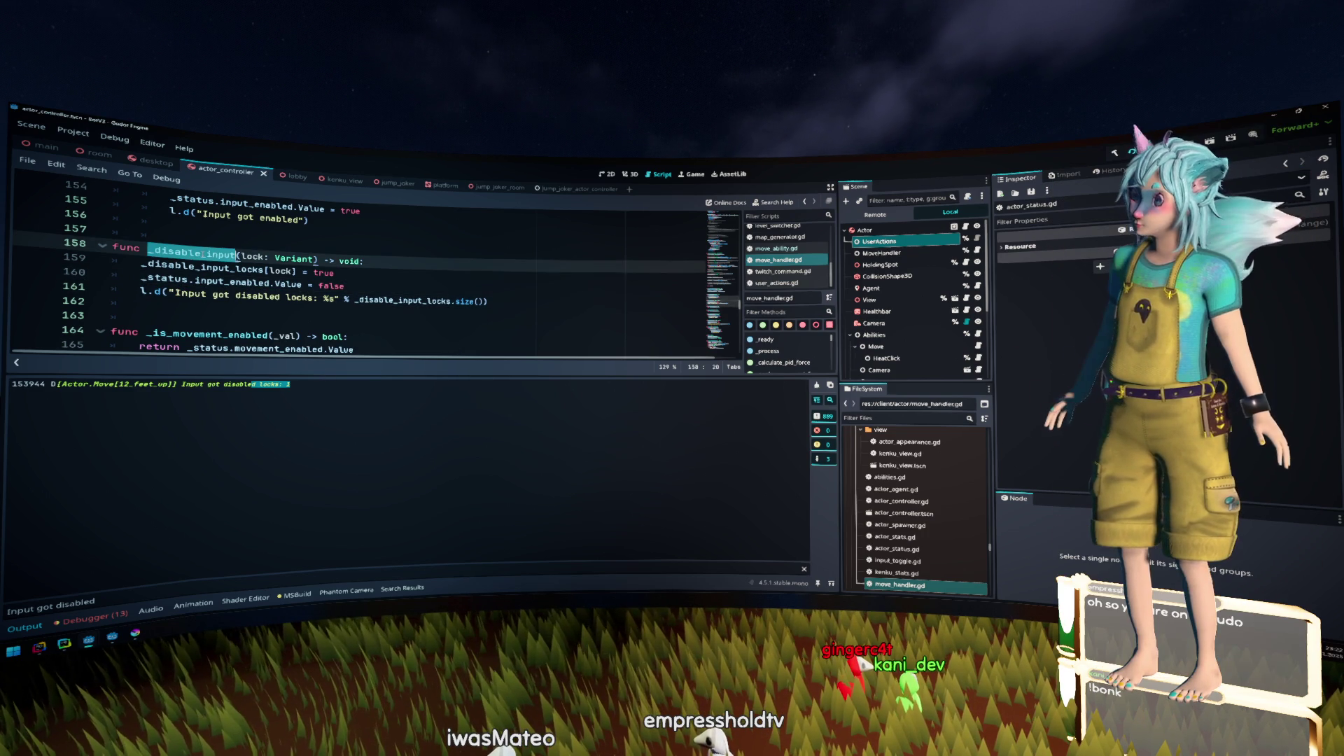
Open Find in Files with _disable_input, then switch over to the Firefox window
key("ctrl+shift+f")
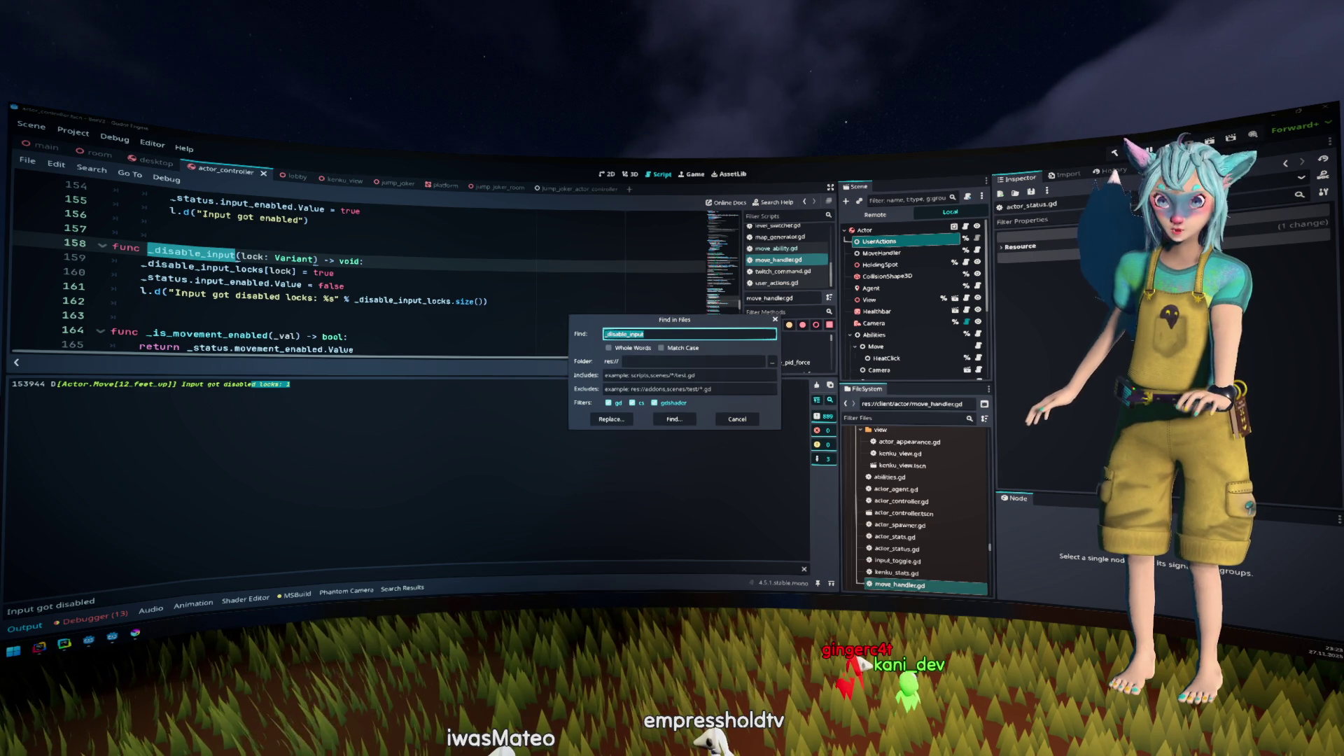
left_click(557, 299)
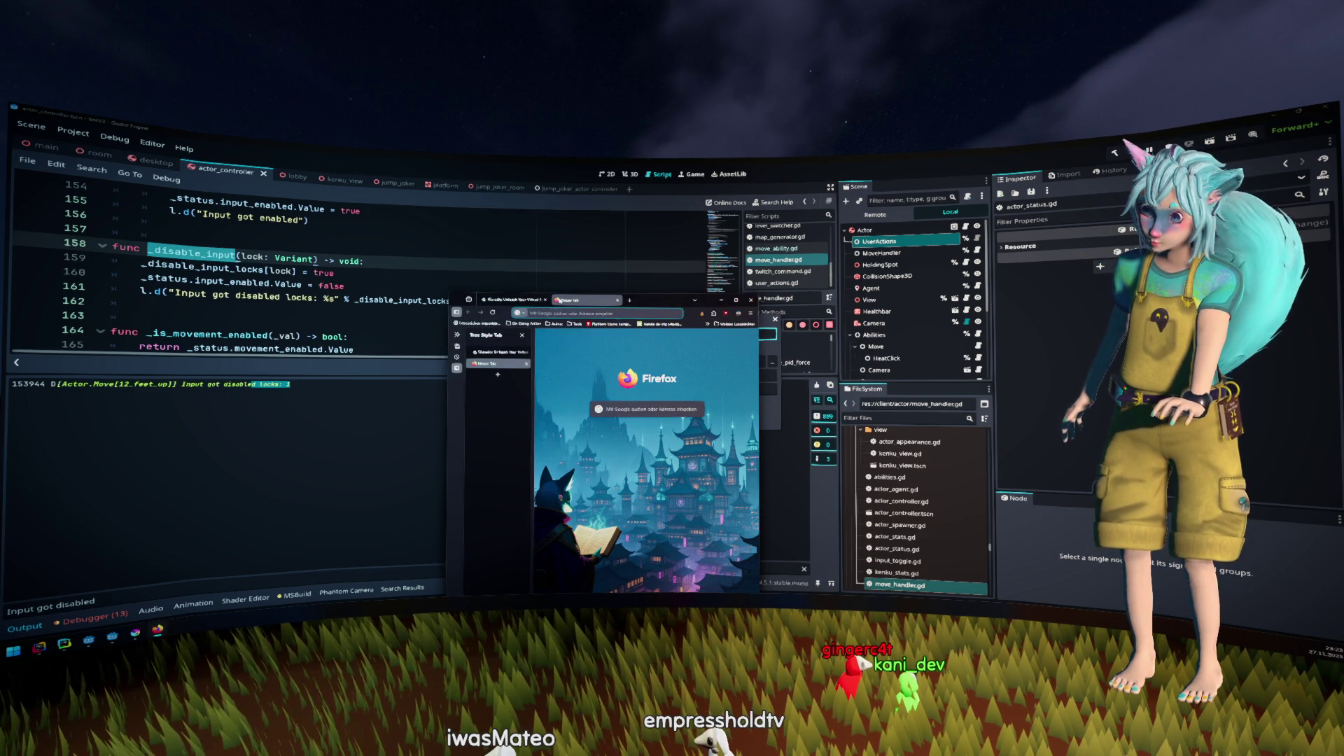
Close the empty tab, maximize Firefox, and scroll through the Warudo homepage
key("ctrl+w")
key("super+Up")
scroll(740, 358, "down", 10)
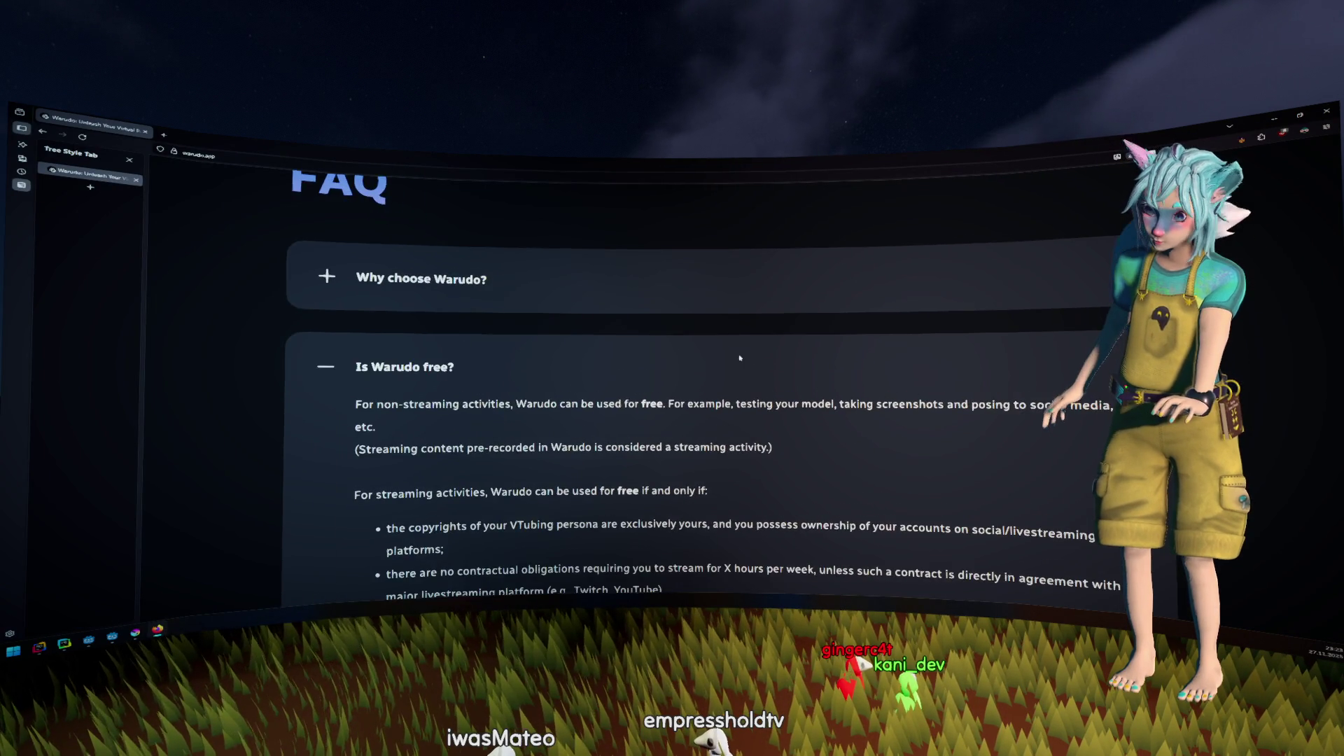
scroll(740, 358, "down", 3)
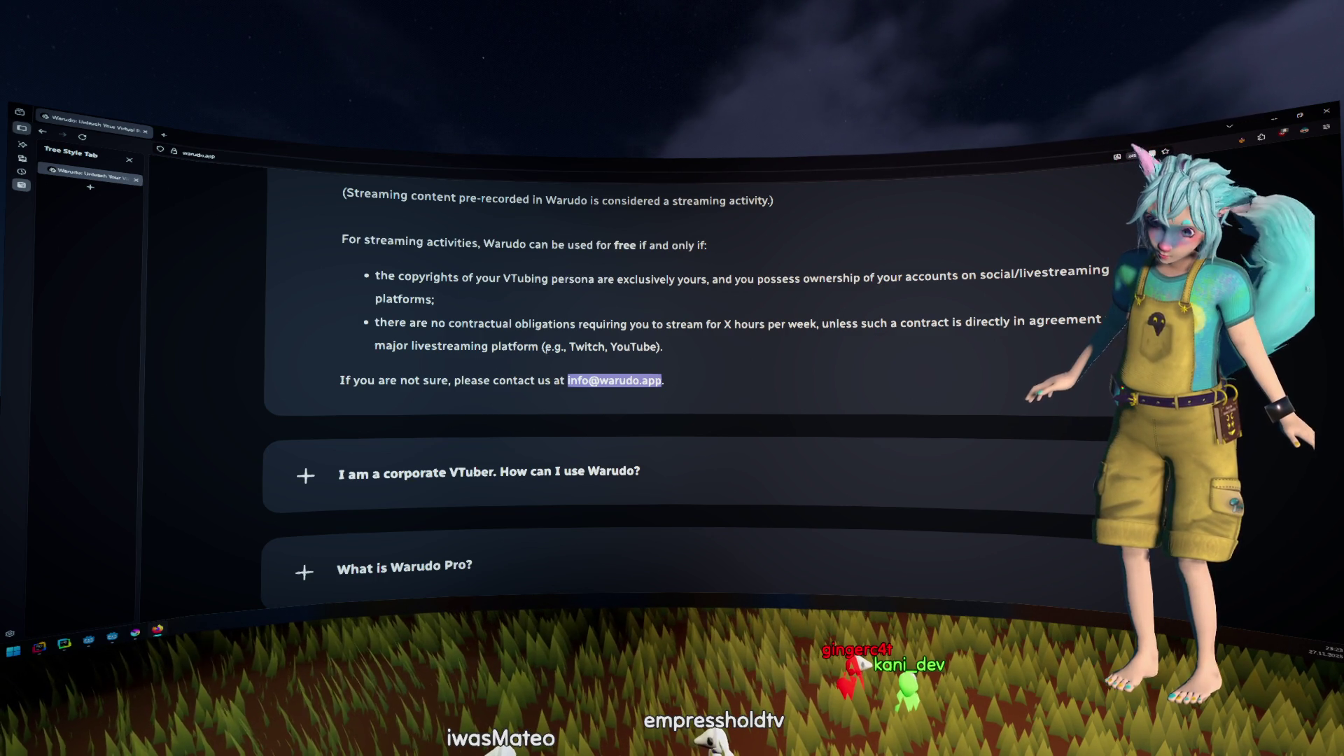
scroll(487, 383, "up", 1)
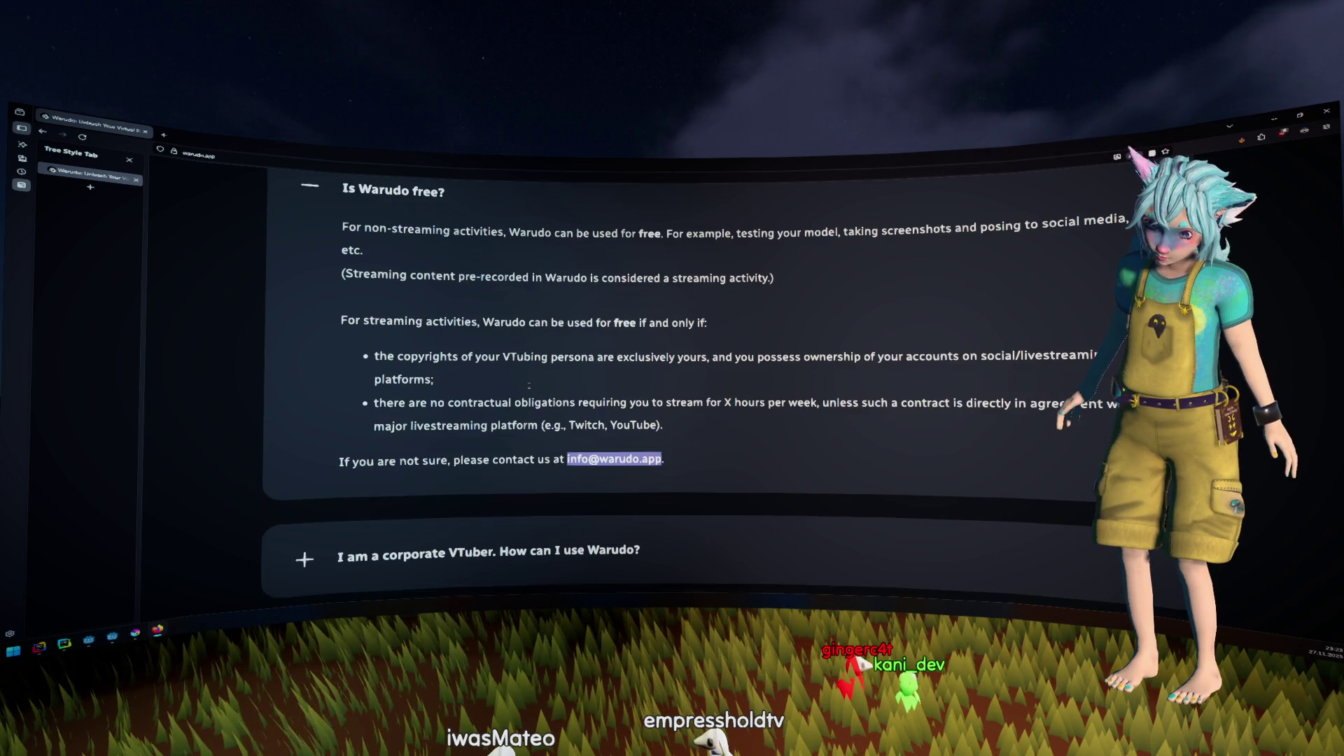
scroll(492, 376, "up", 1)
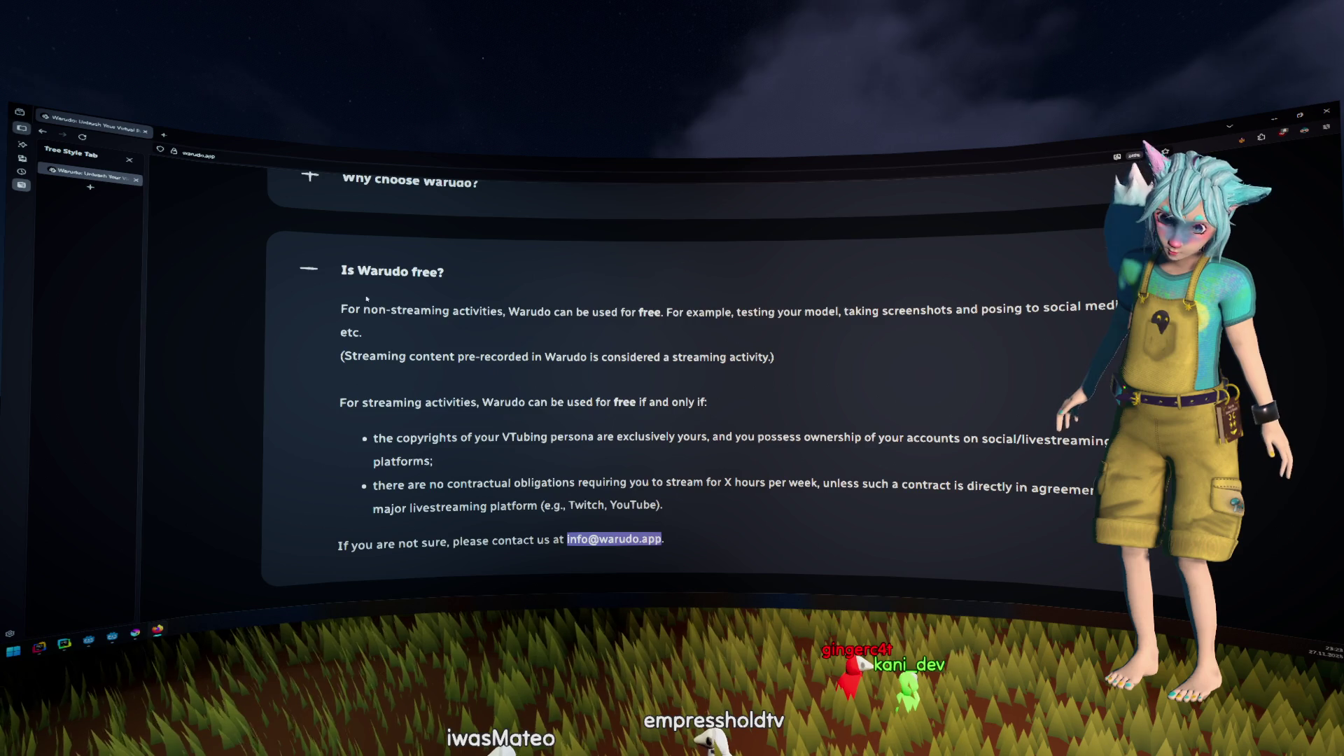
scroll(366, 298, "down", 5)
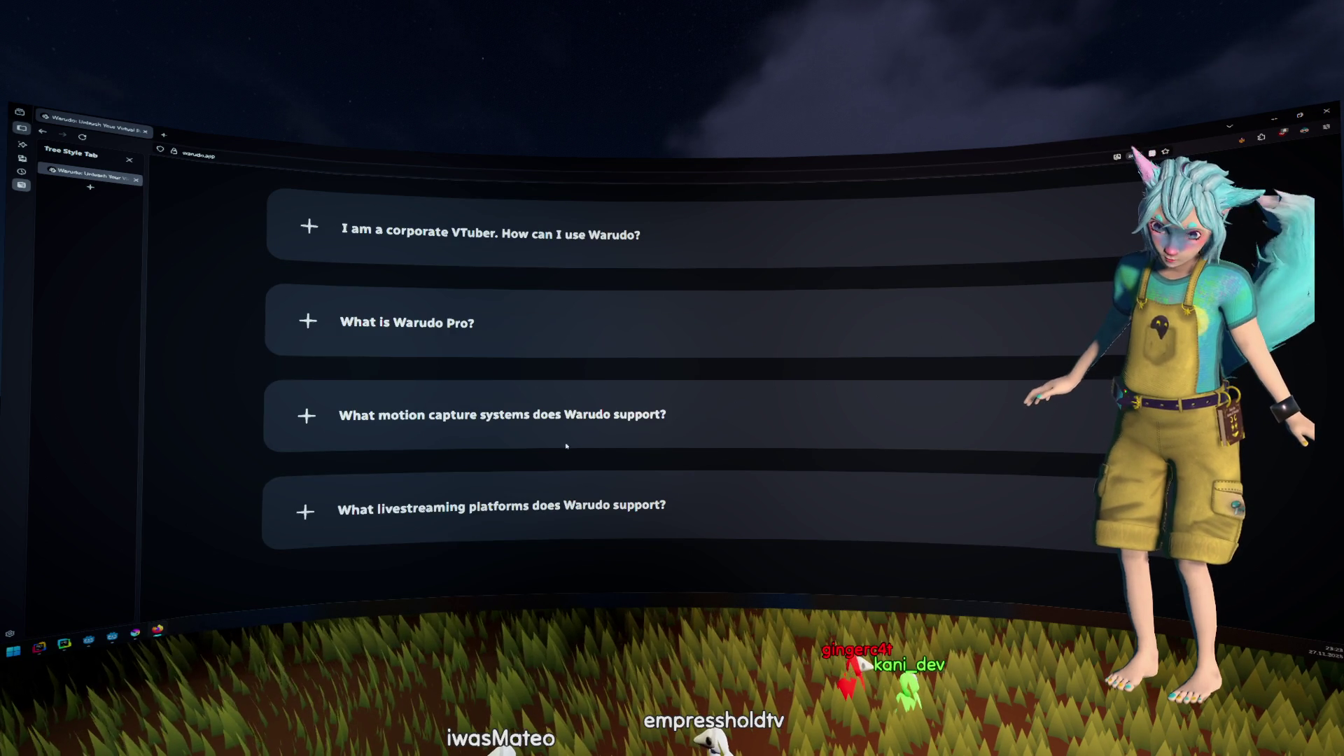
Expand the 'What motion capture systems does Warudo support?' answer and highlight the iPhone tracking apps
left_click(566, 446)
scroll(461, 379, "down", 2)
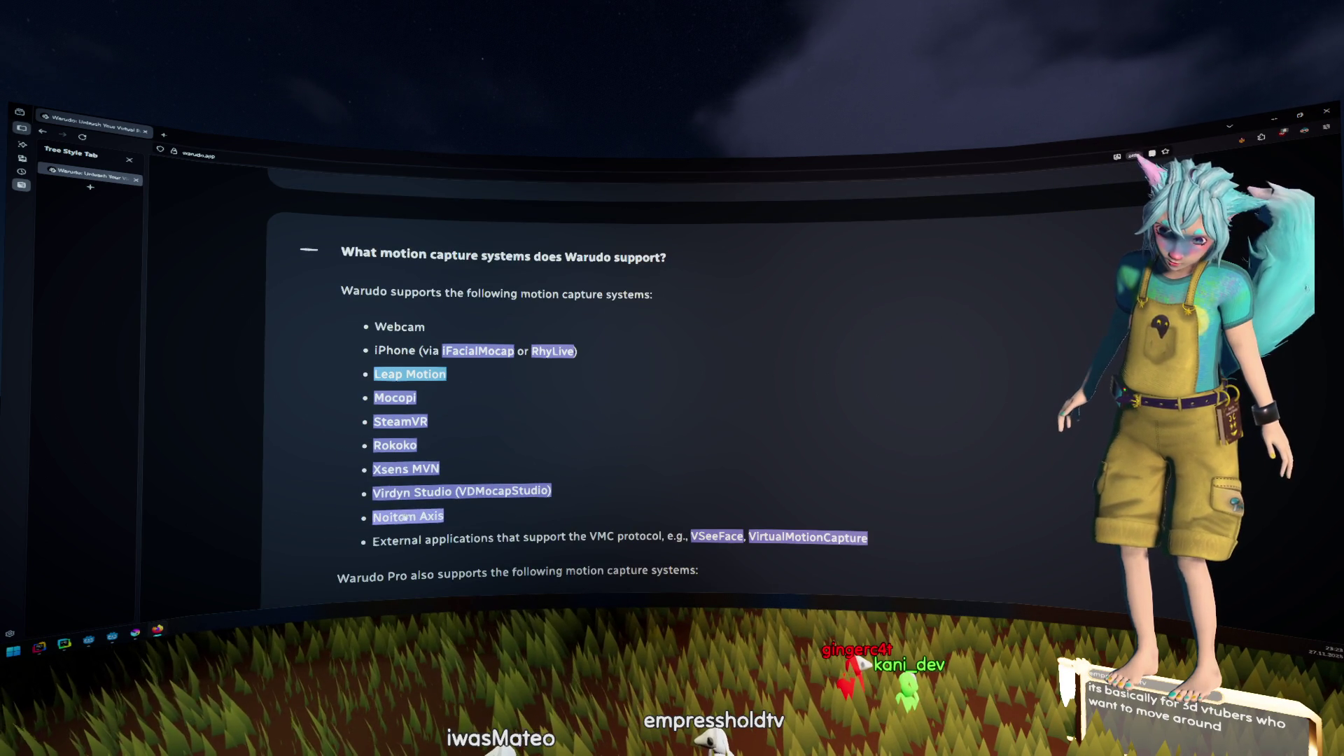
left_click_drag(429, 350, 516, 343)
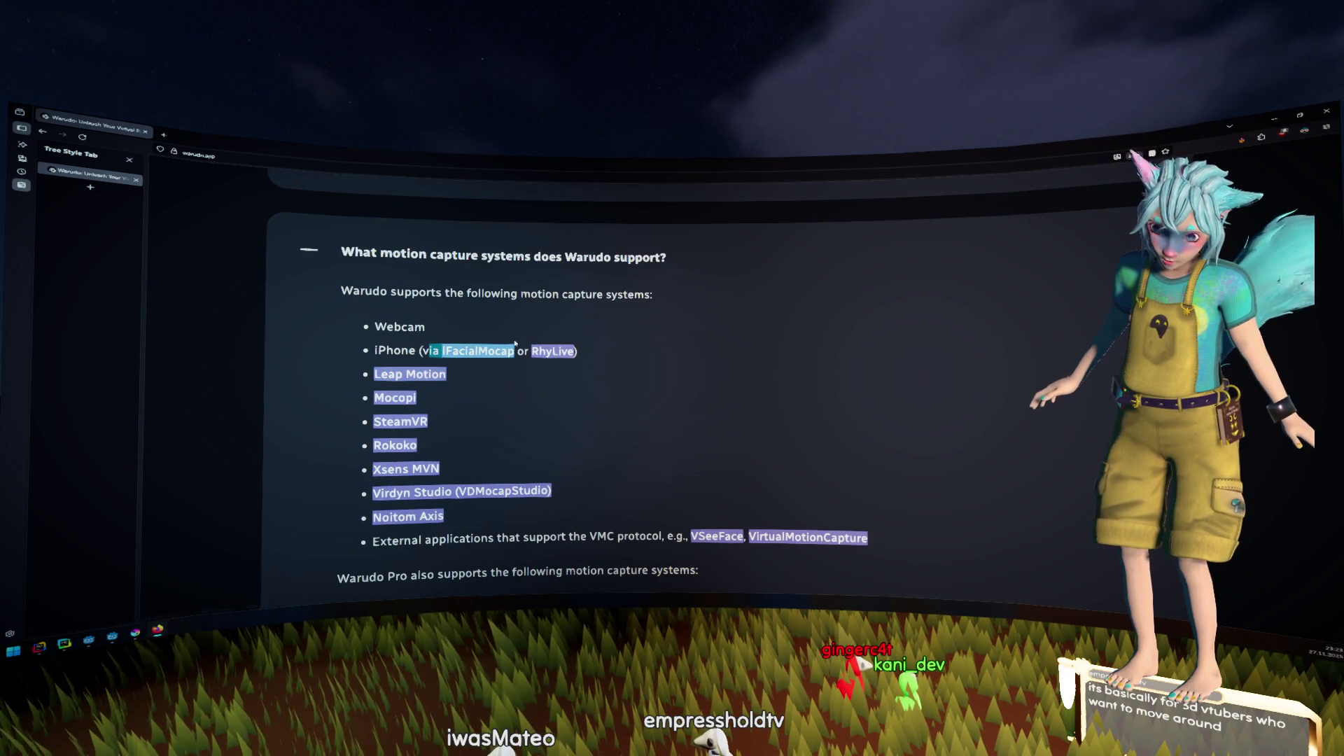
scroll(553, 385, "down", 2)
scroll(563, 398, "up", 1)
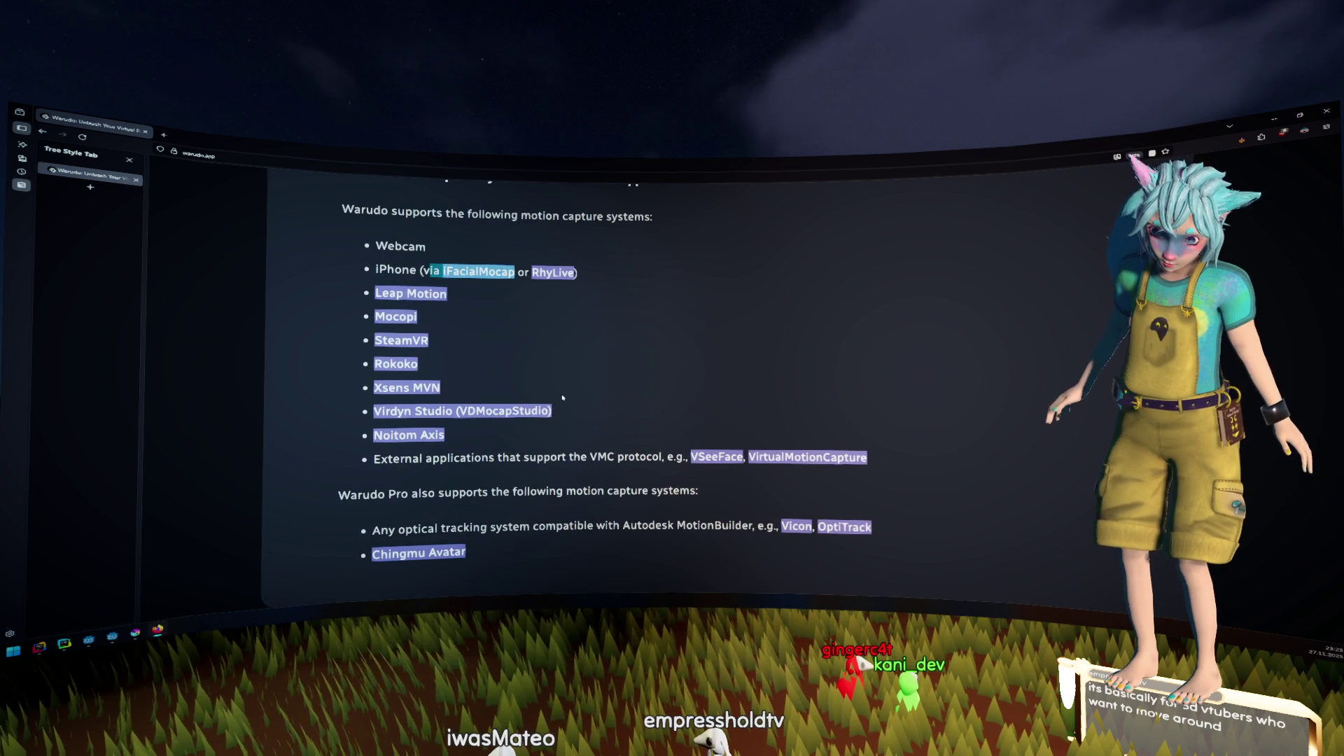
scroll(563, 398, "down", 2)
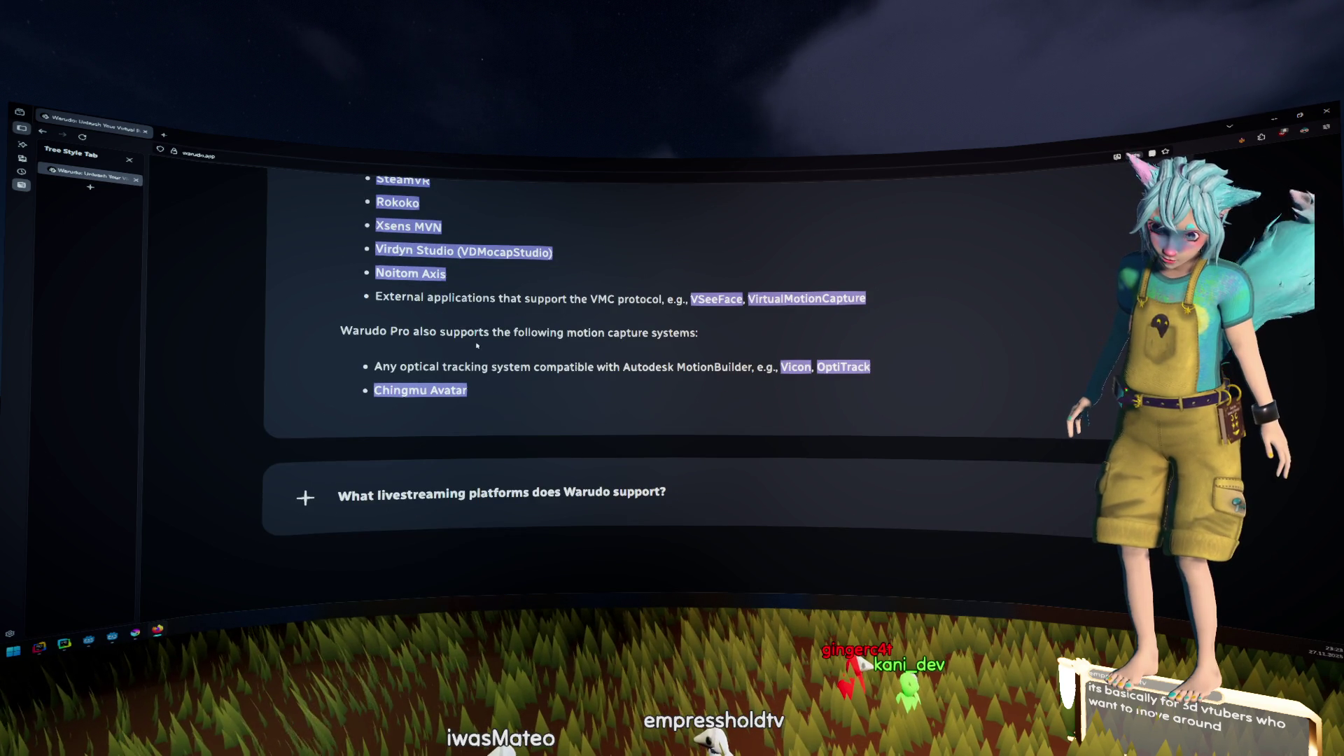
scroll(477, 345, "down", 2)
Scroll back up to the top of the Warudo homepage
scroll(599, 417, "up", 5)
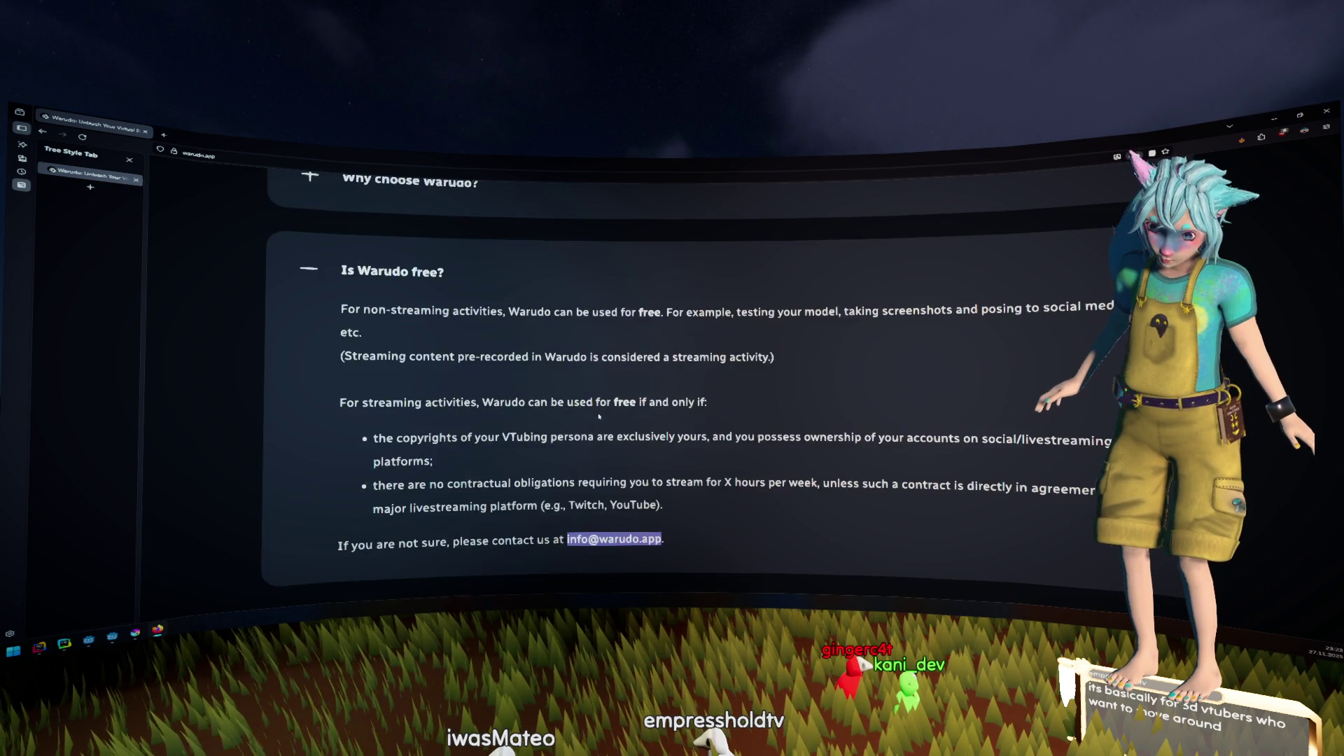
scroll(599, 417, "up", 15)
scroll(599, 416, "up", 8)
scroll(599, 417, "down", 5)
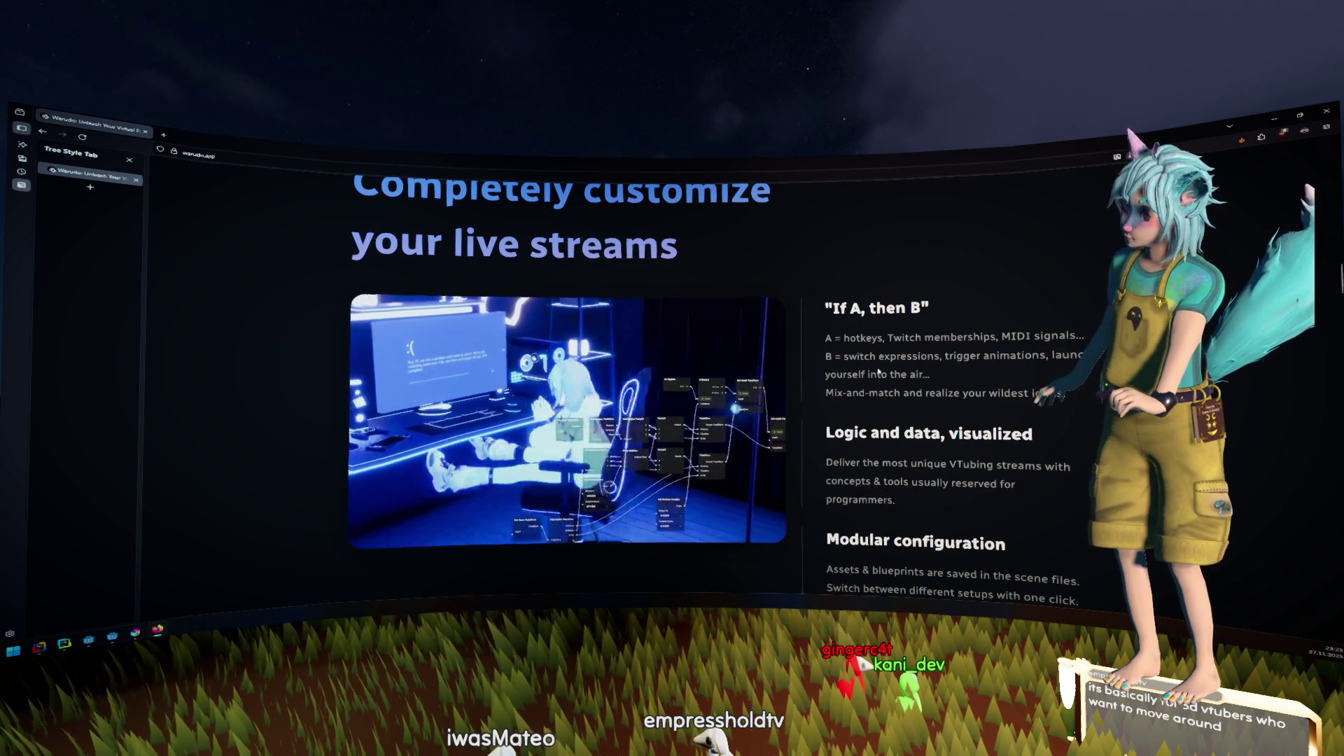
scroll(880, 373, "up", 10)
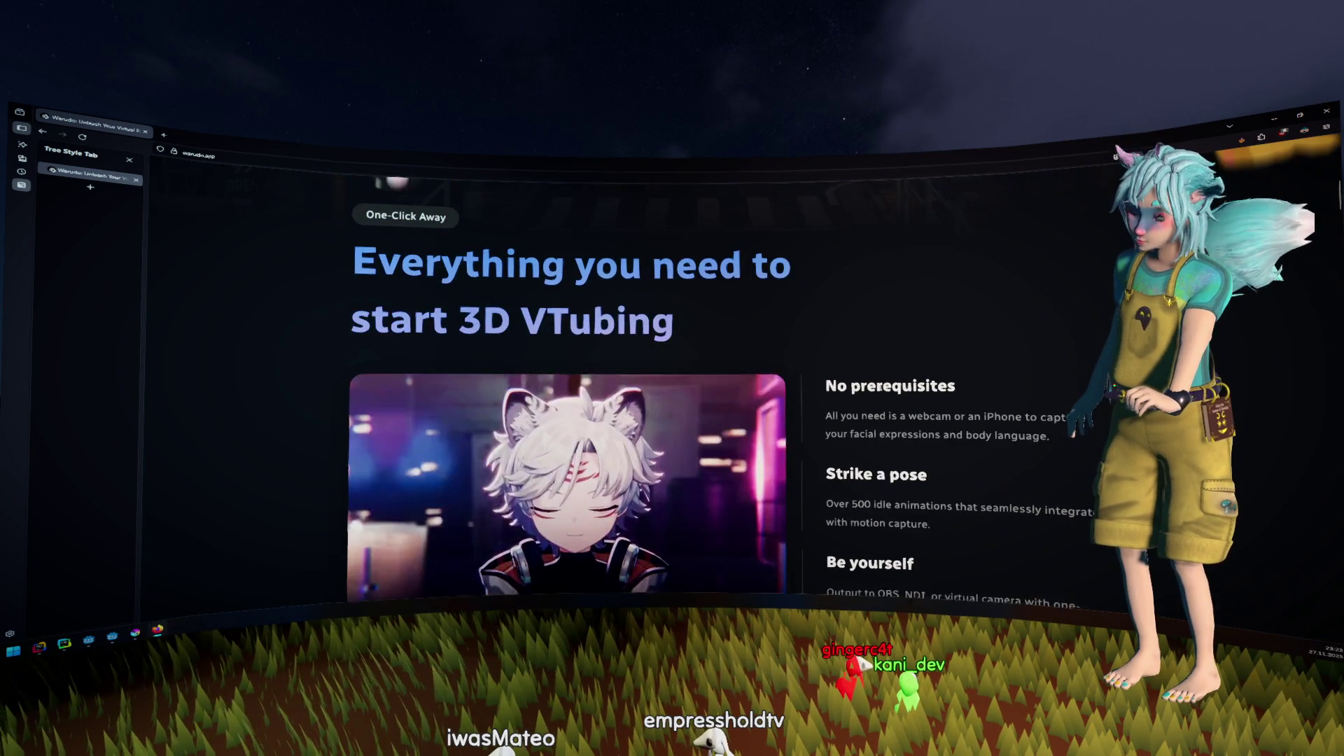
scroll(881, 387, "up", 5)
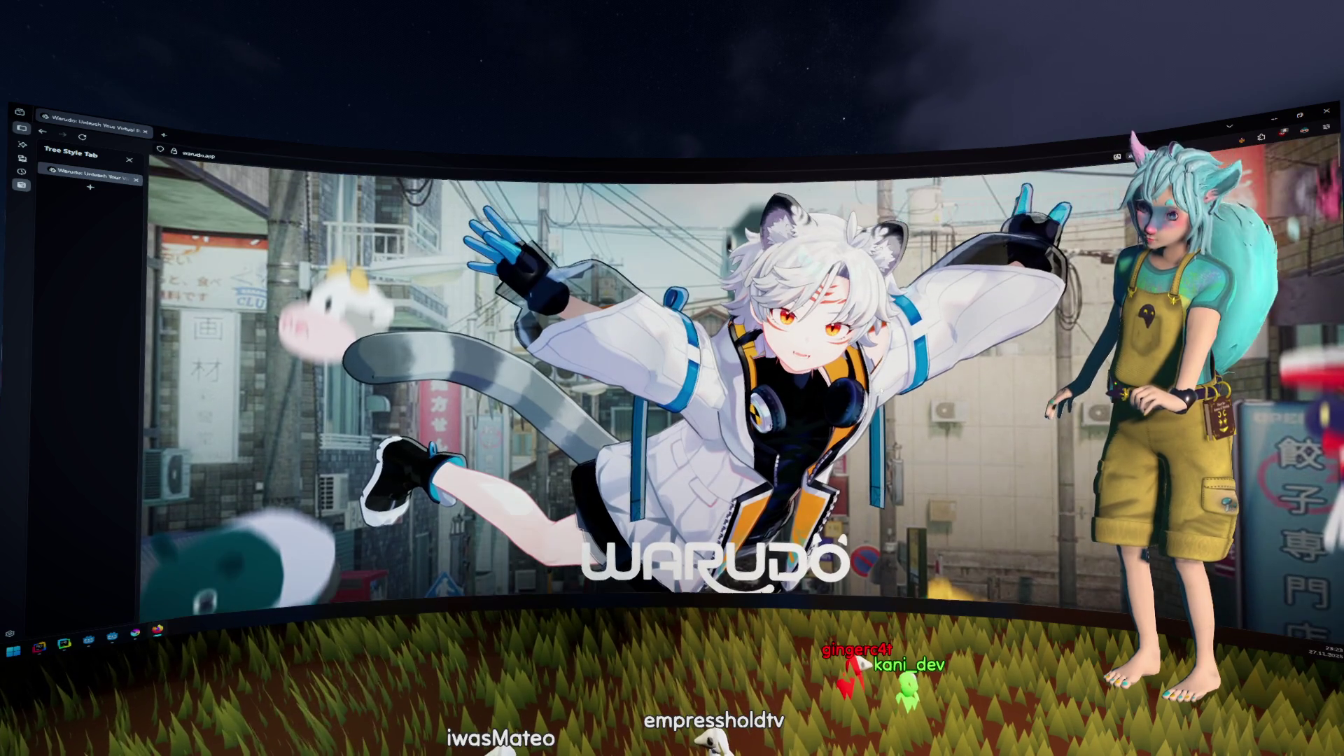
scroll(554, 356, "down", 5)
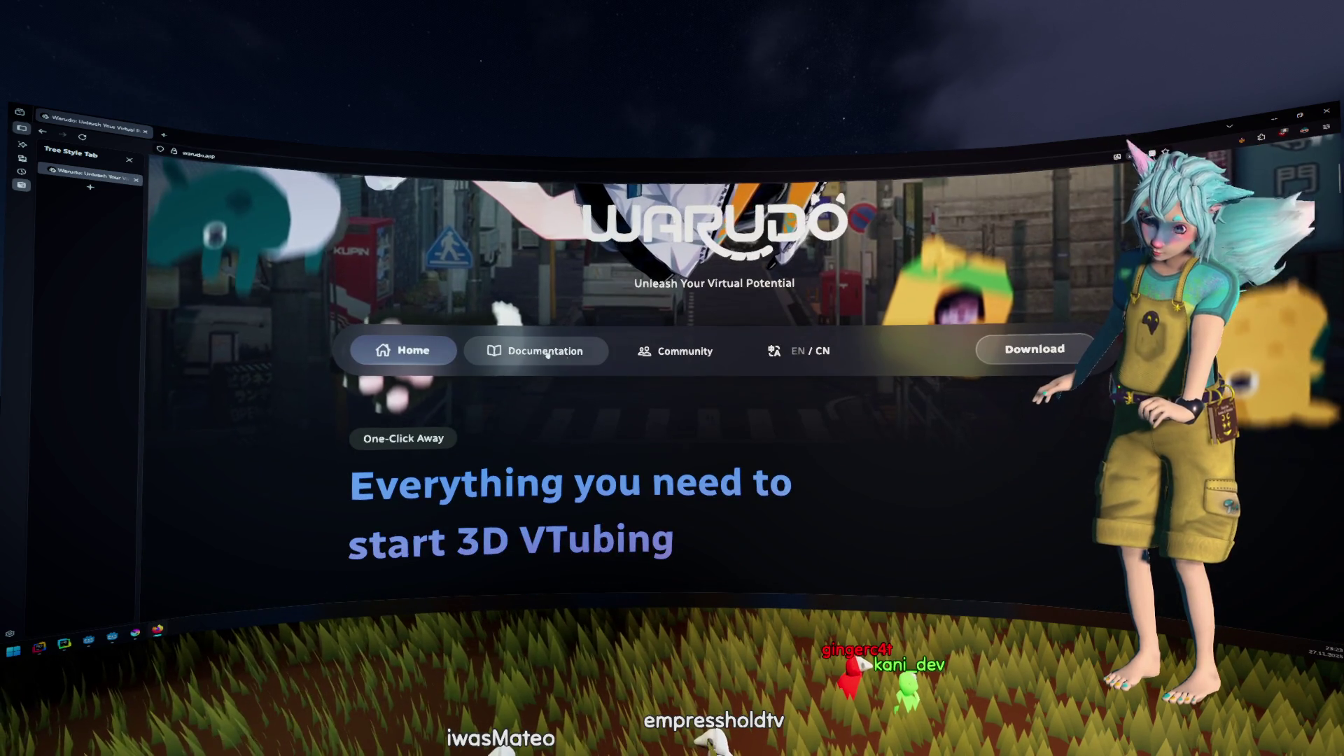
Open the Warudo Documentation in a new tab and go to the Assets Overview page
left_click(554, 356)
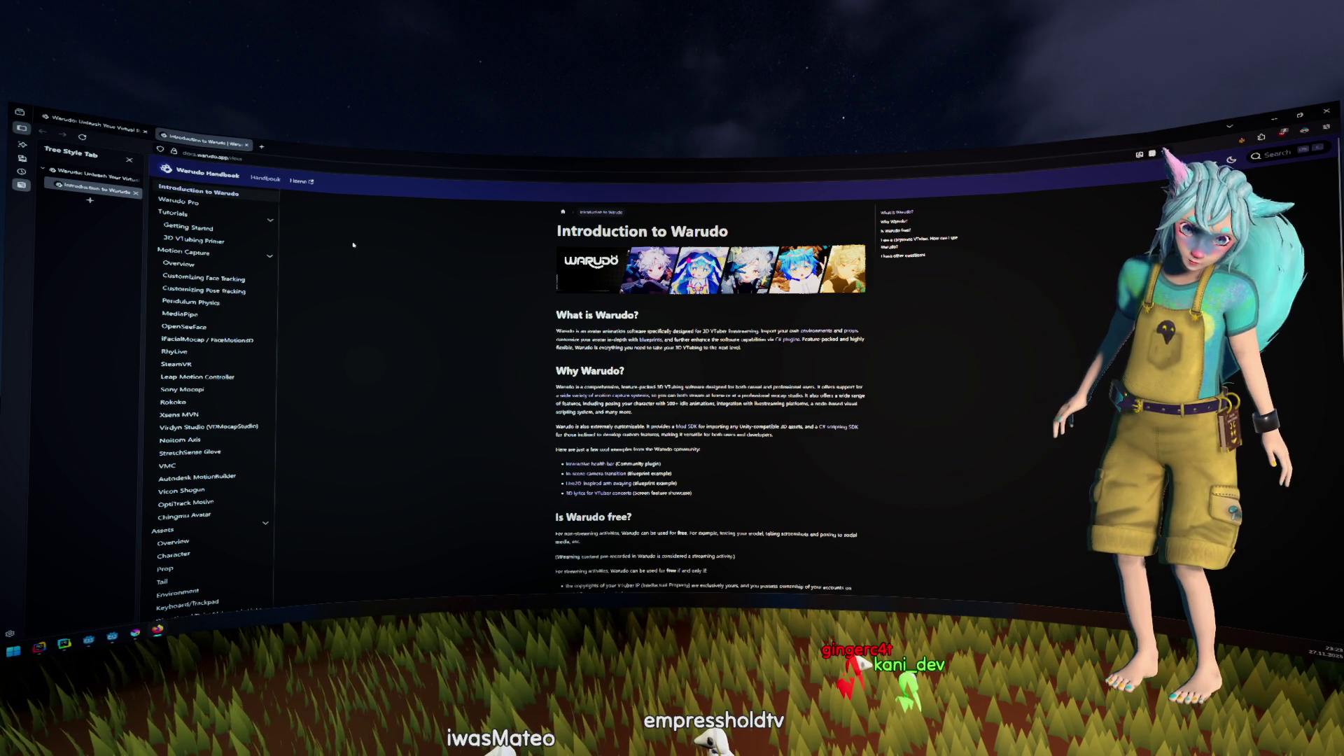
left_click(213, 538)
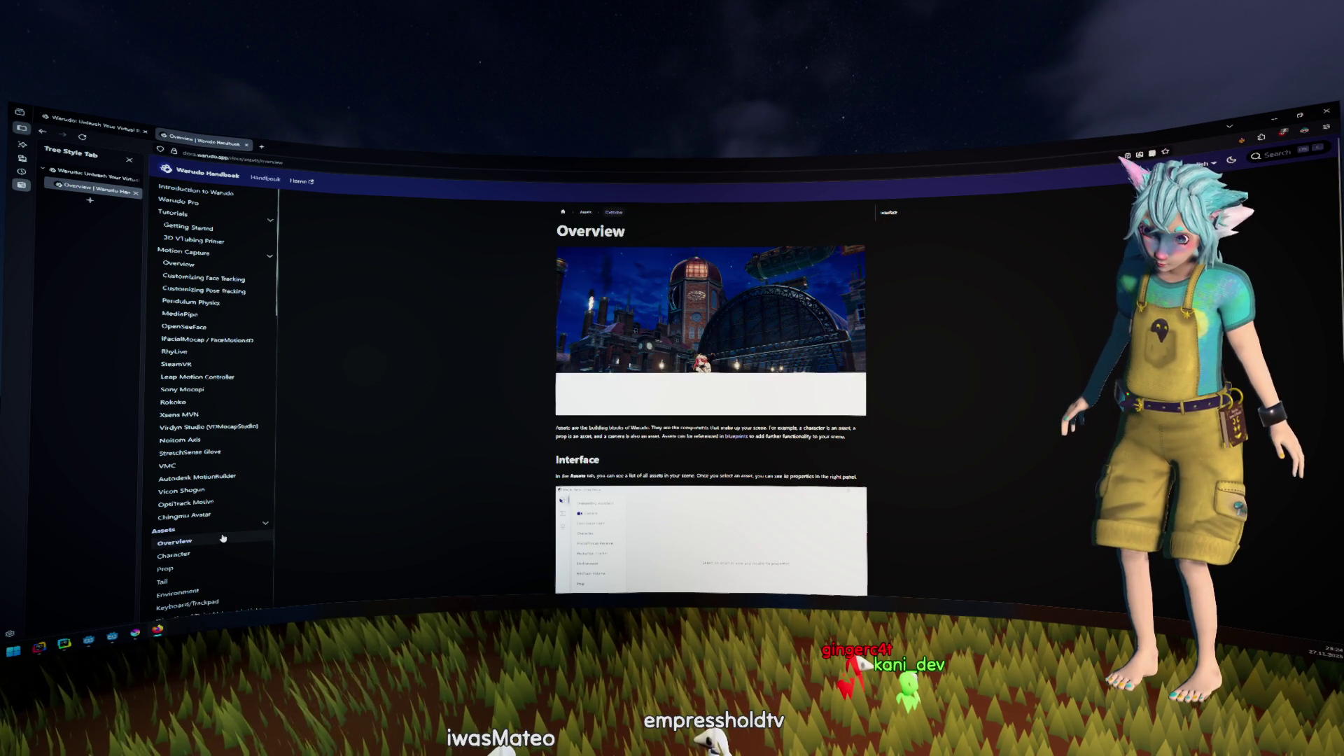
scroll(413, 388, "down", 1)
scroll(413, 386, "down", 3)
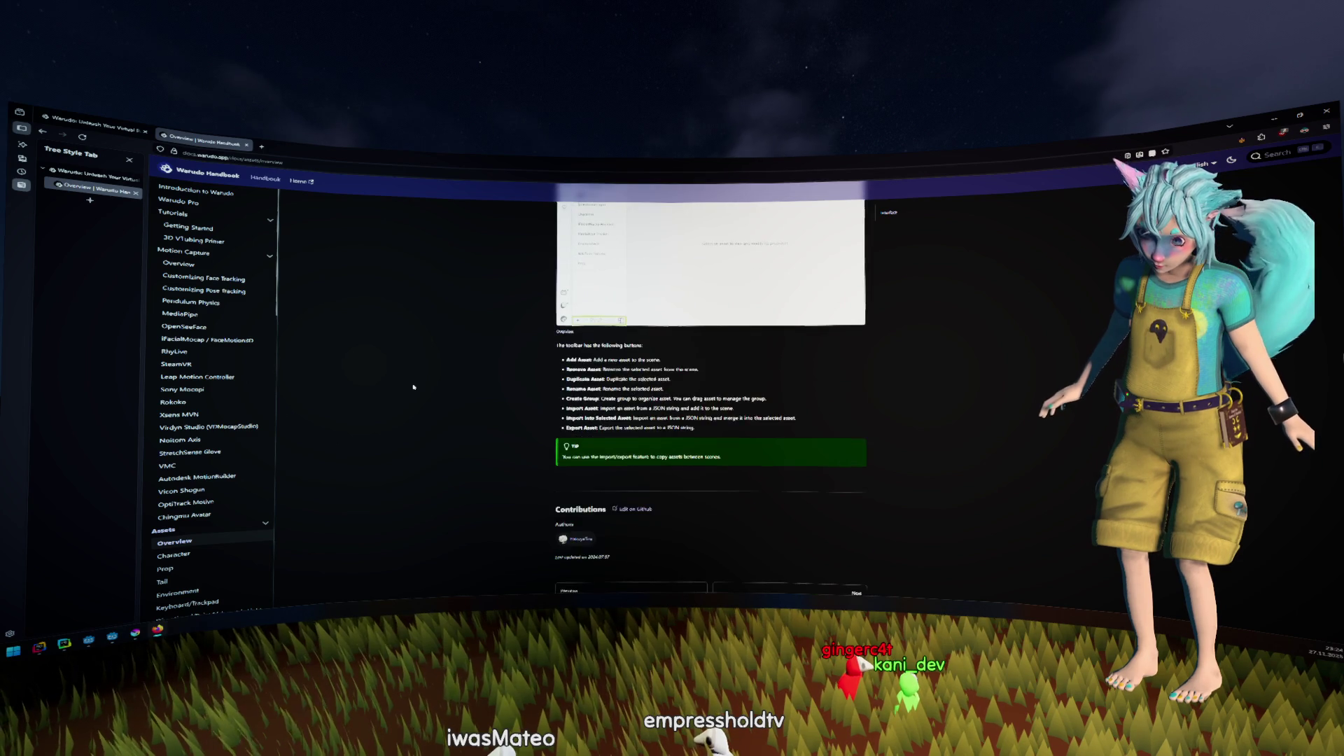
Open the Assets > Character article and read through it, highlighting the supported model formats sentence
left_click(194, 554)
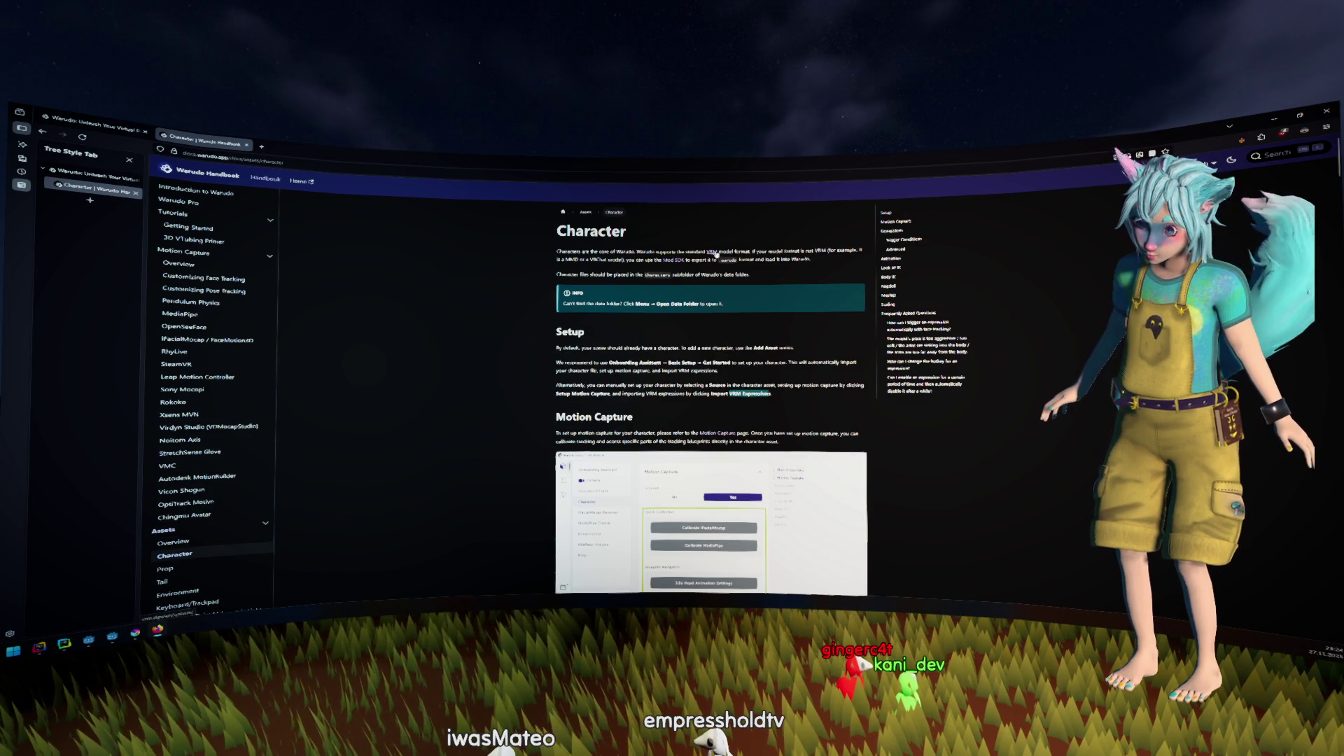
left_click_drag(582, 250, 741, 252)
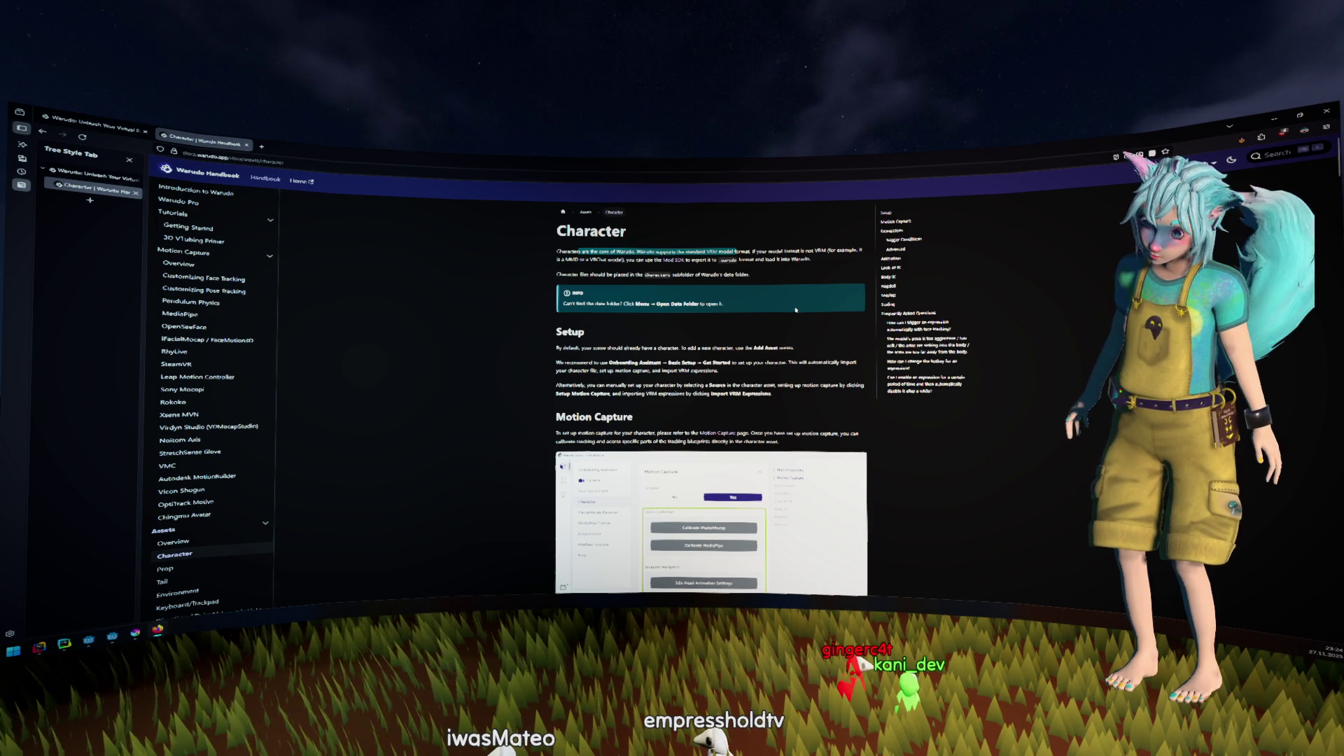
scroll(796, 309, "down", 5)
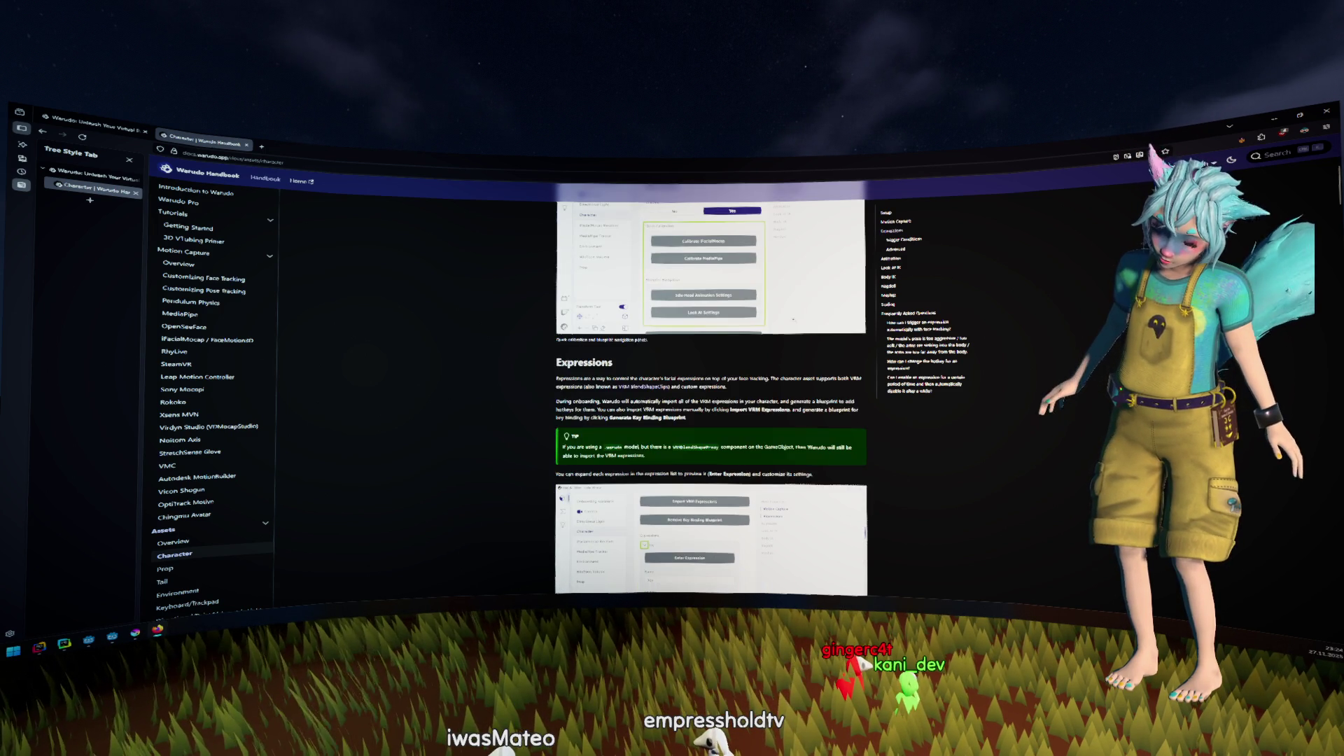
scroll(794, 320, "down", 6)
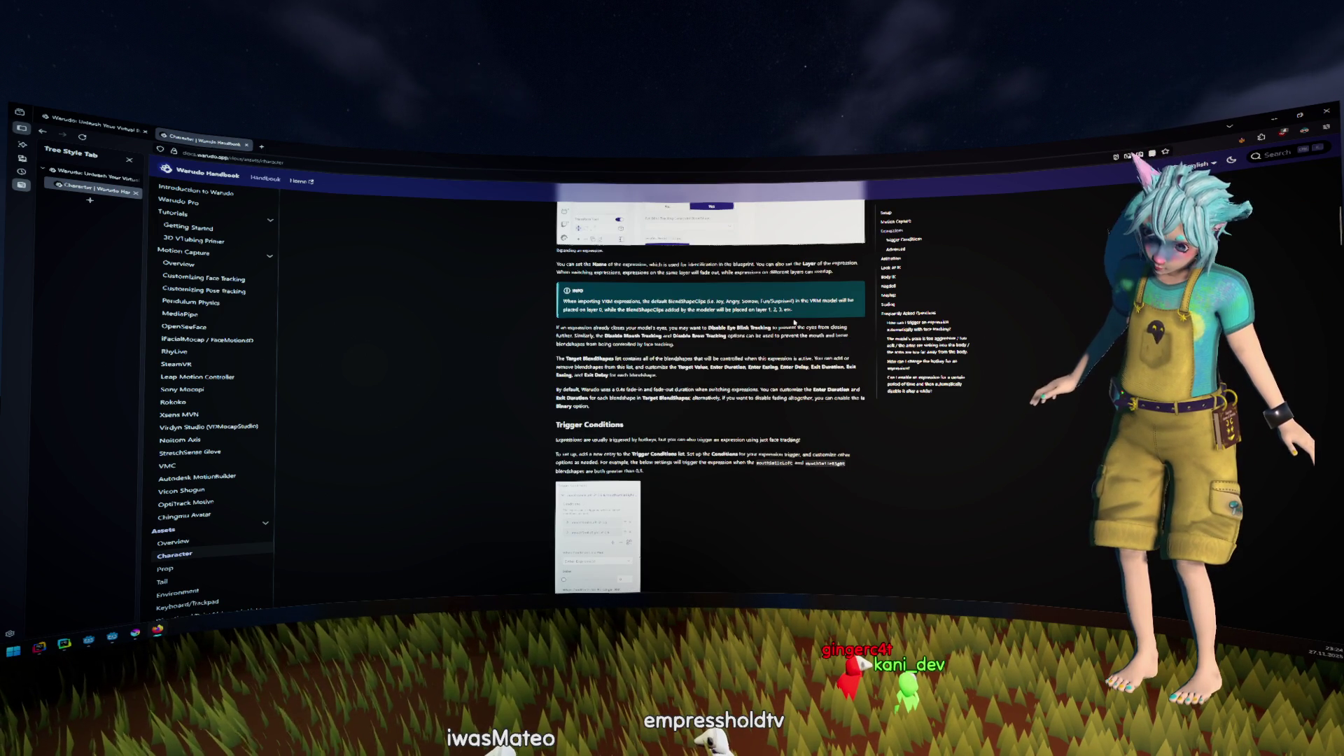
scroll(794, 322, "down", 6)
scroll(794, 338, "down", 12)
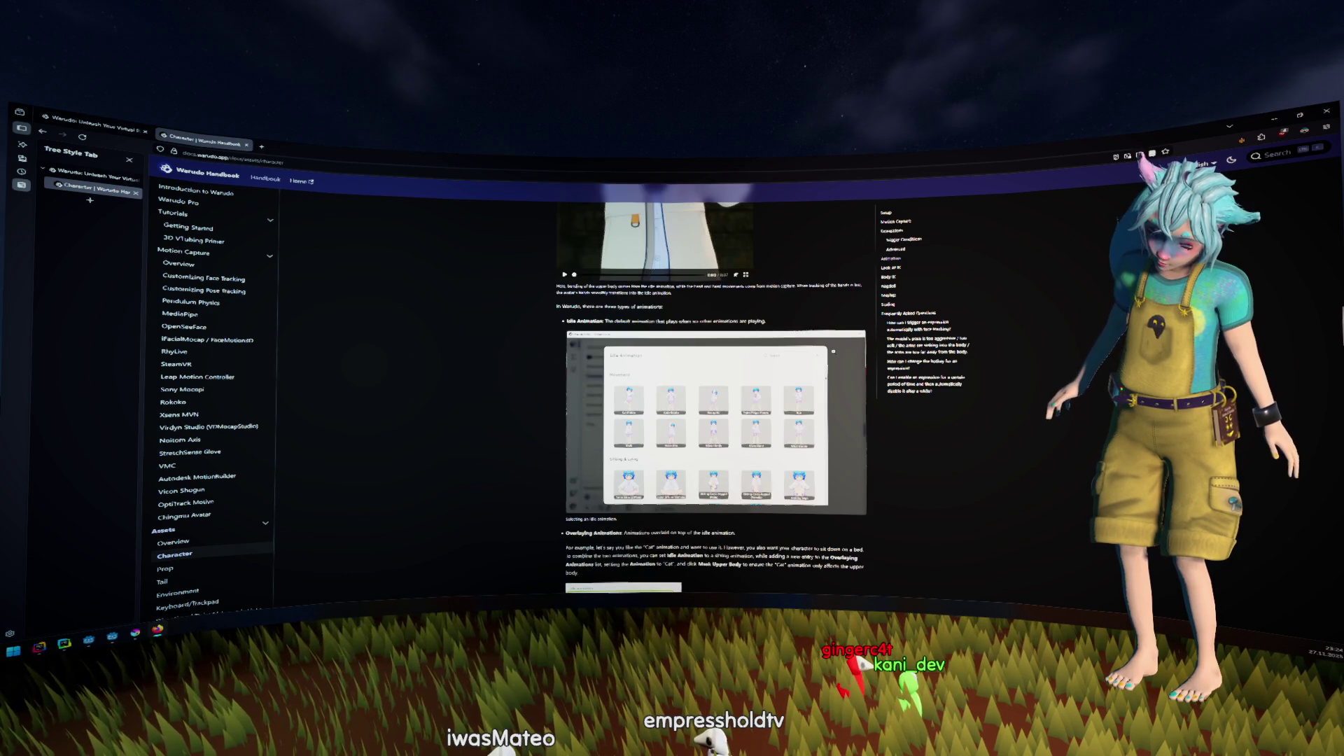
scroll(833, 352, "down", 10)
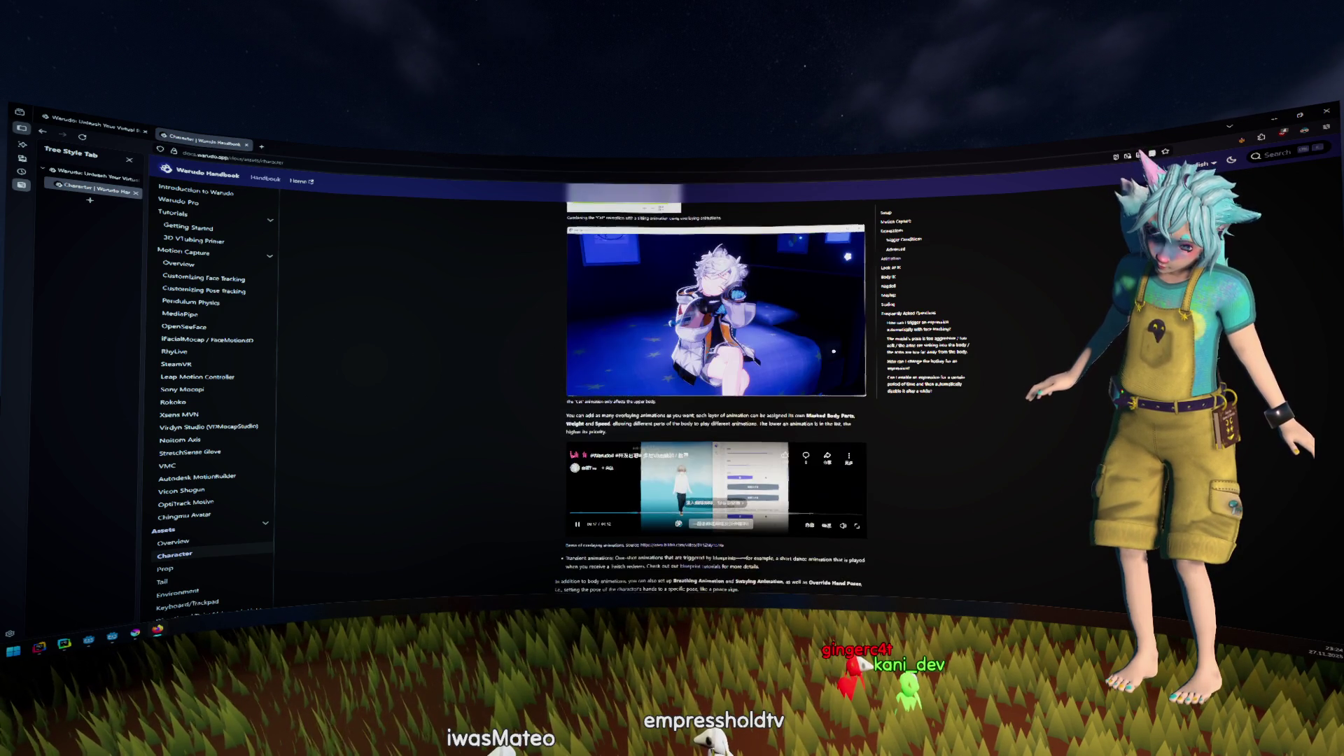
scroll(834, 354, "down", 10)
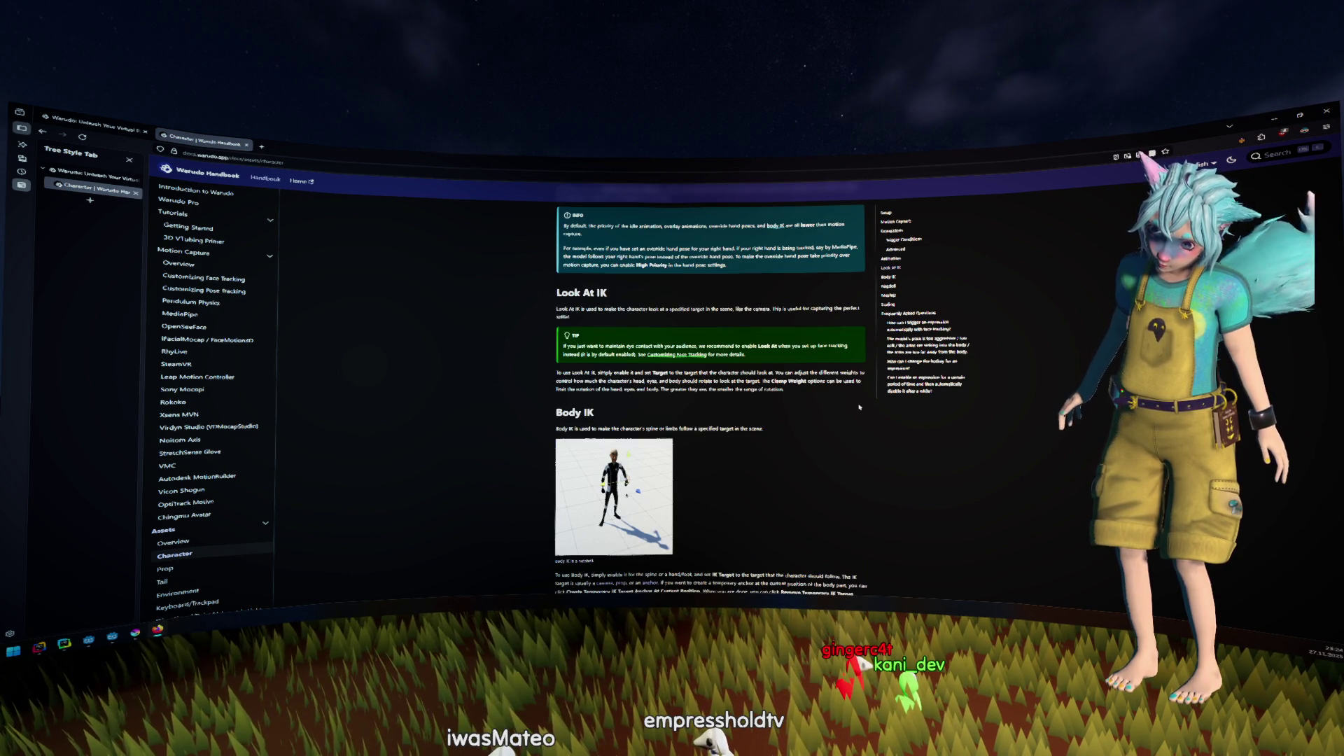
Open the 3D VTubing Primer and expand then collapse the VRM 0.x models blendshape list
left_click(228, 242)
scroll(592, 277, "down", 10)
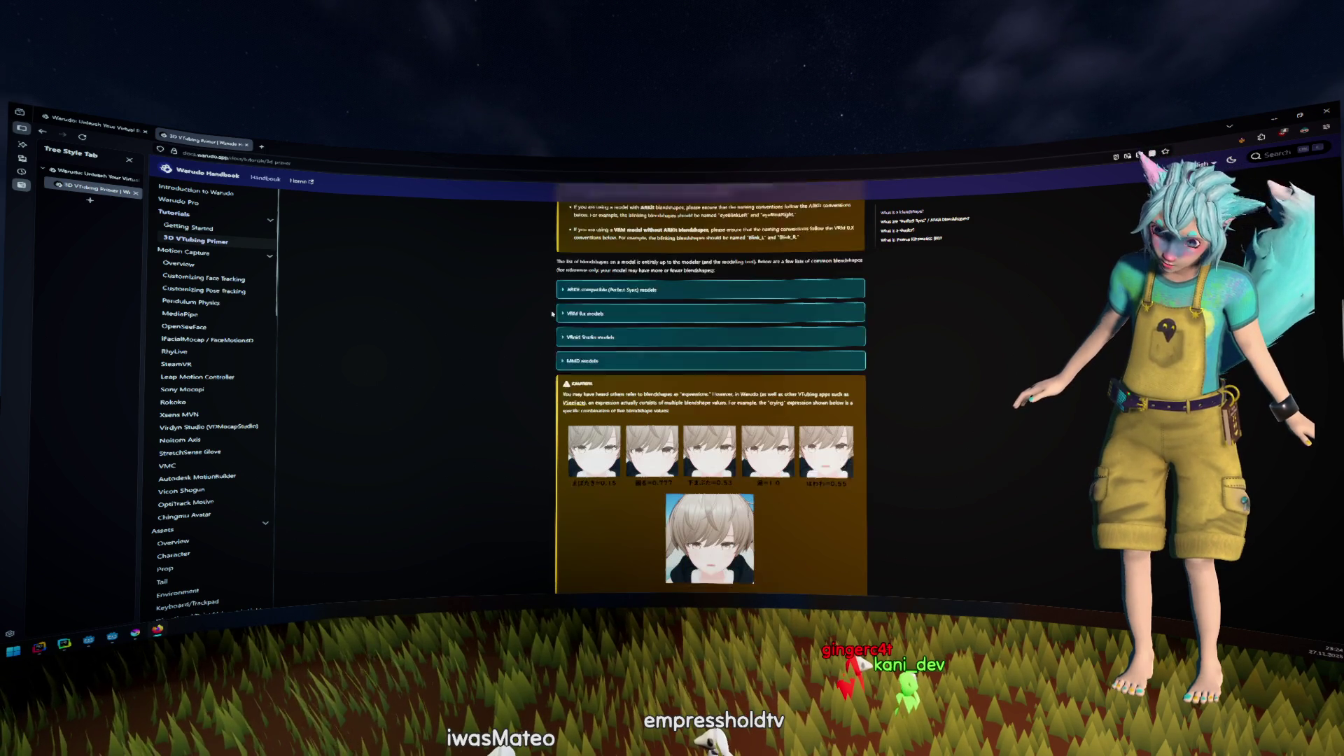
left_click(589, 294)
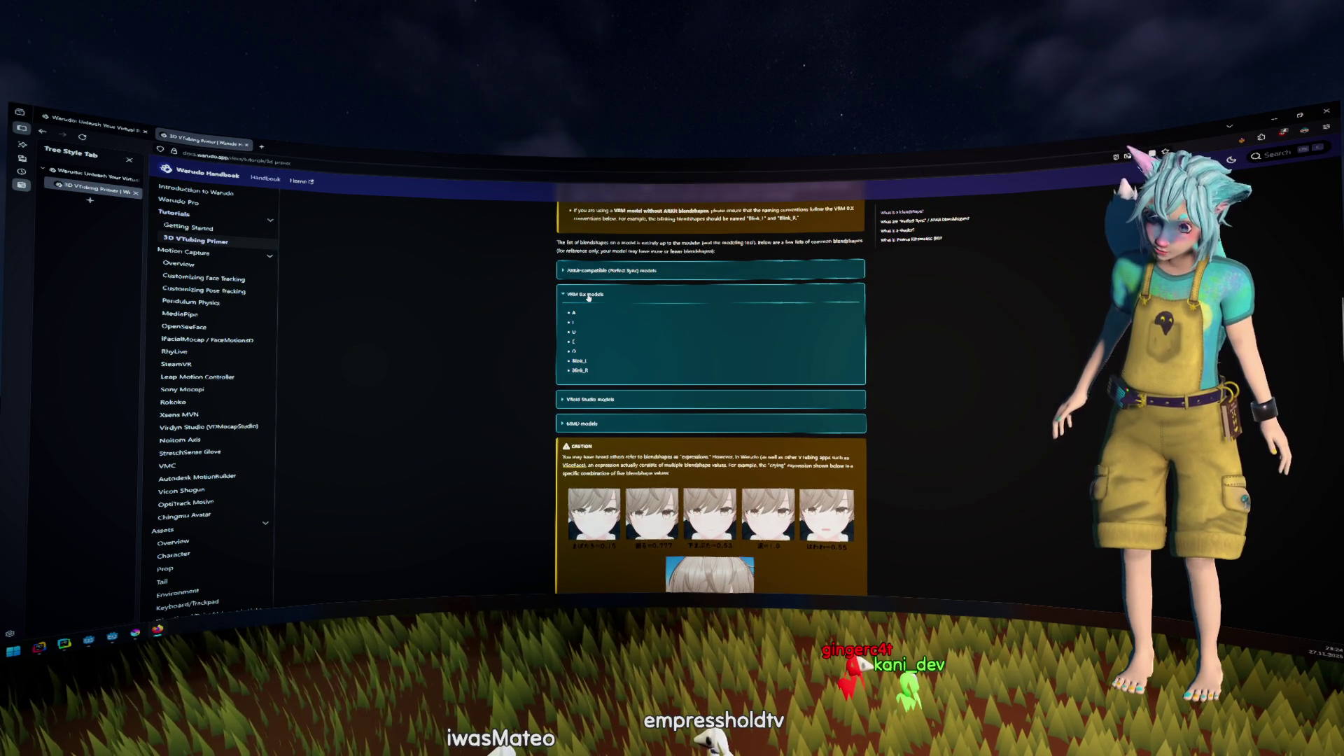
left_click(586, 296)
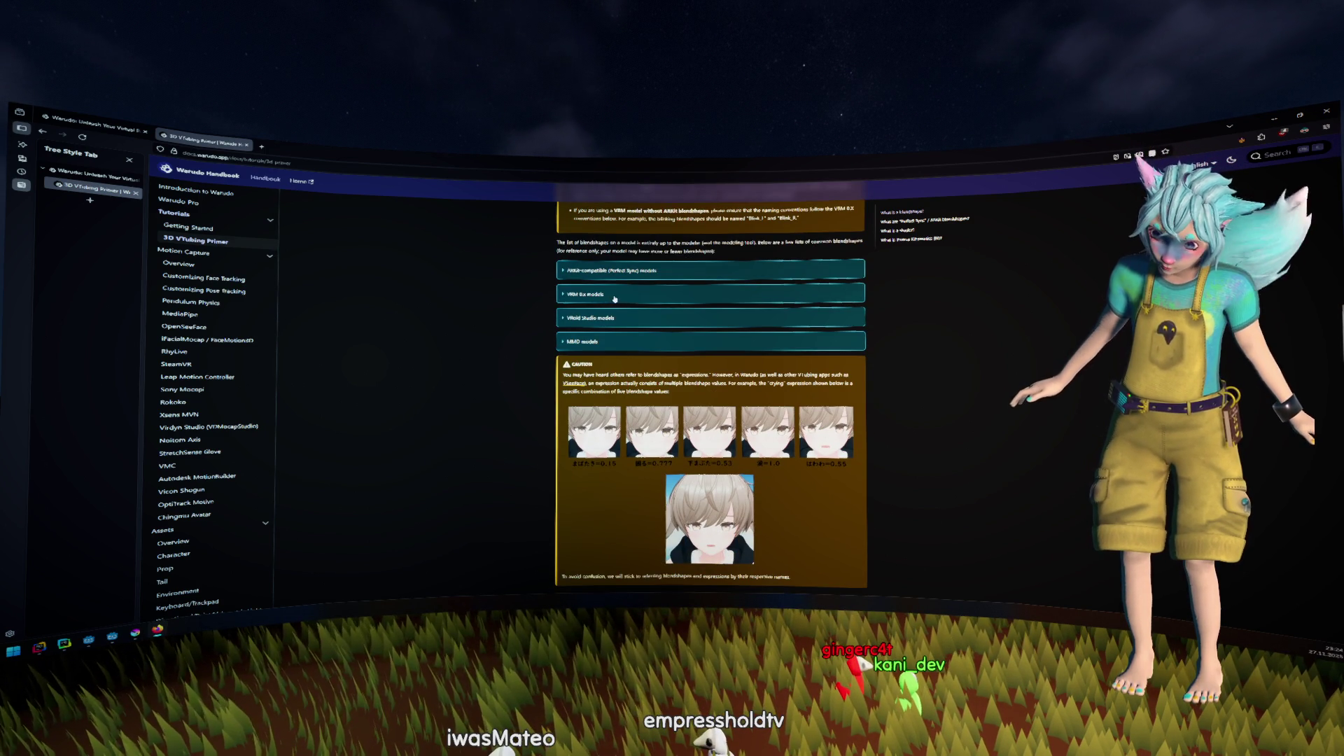
left_click_drag(609, 297, 544, 300)
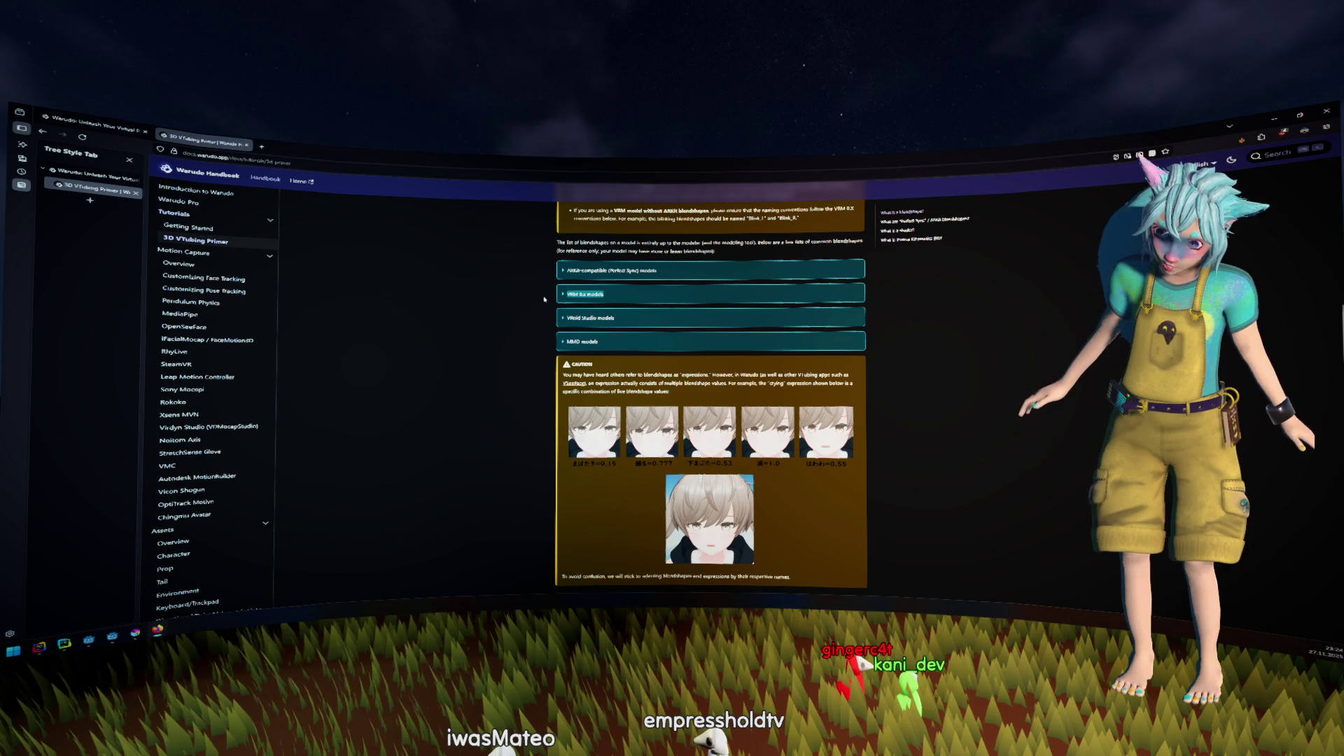
Expand and collapse the MMD models blendshape list, then read down to 'What is a shader?'
left_click(586, 342)
left_click(855, 342)
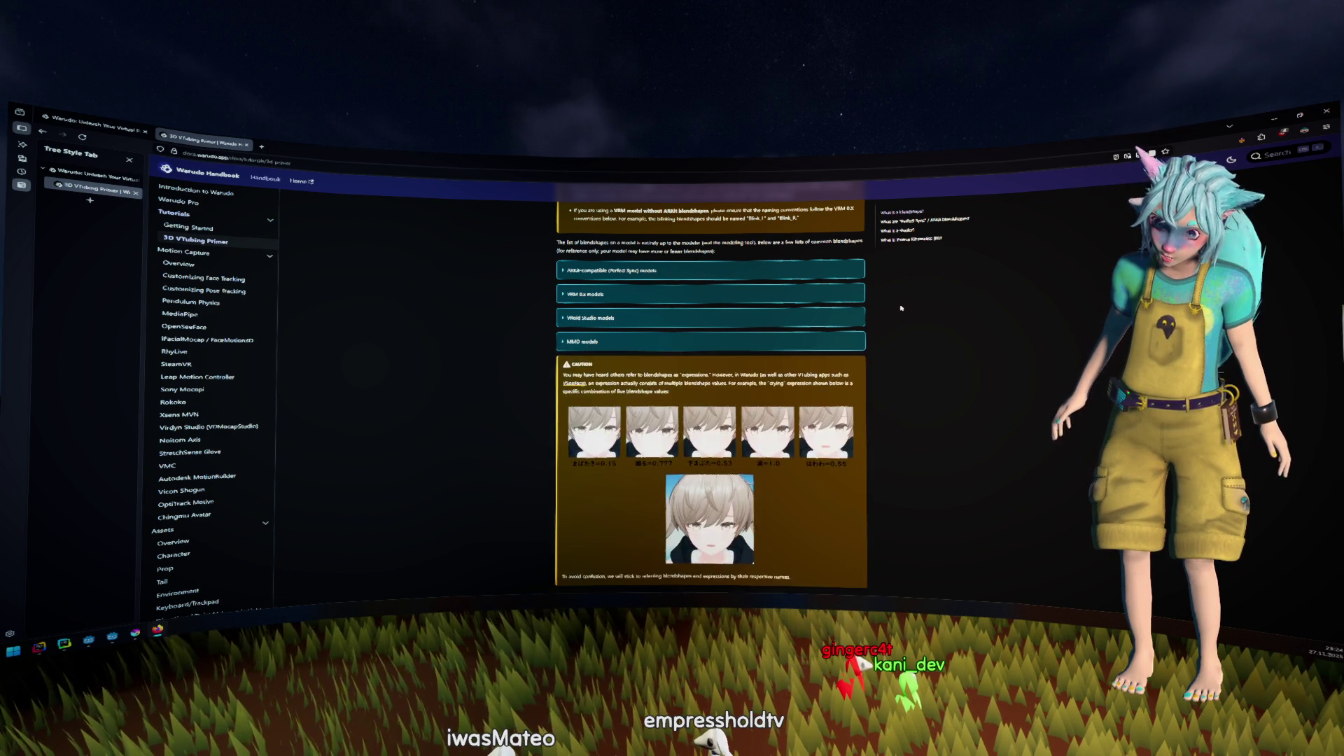
scroll(903, 308, "down", 10)
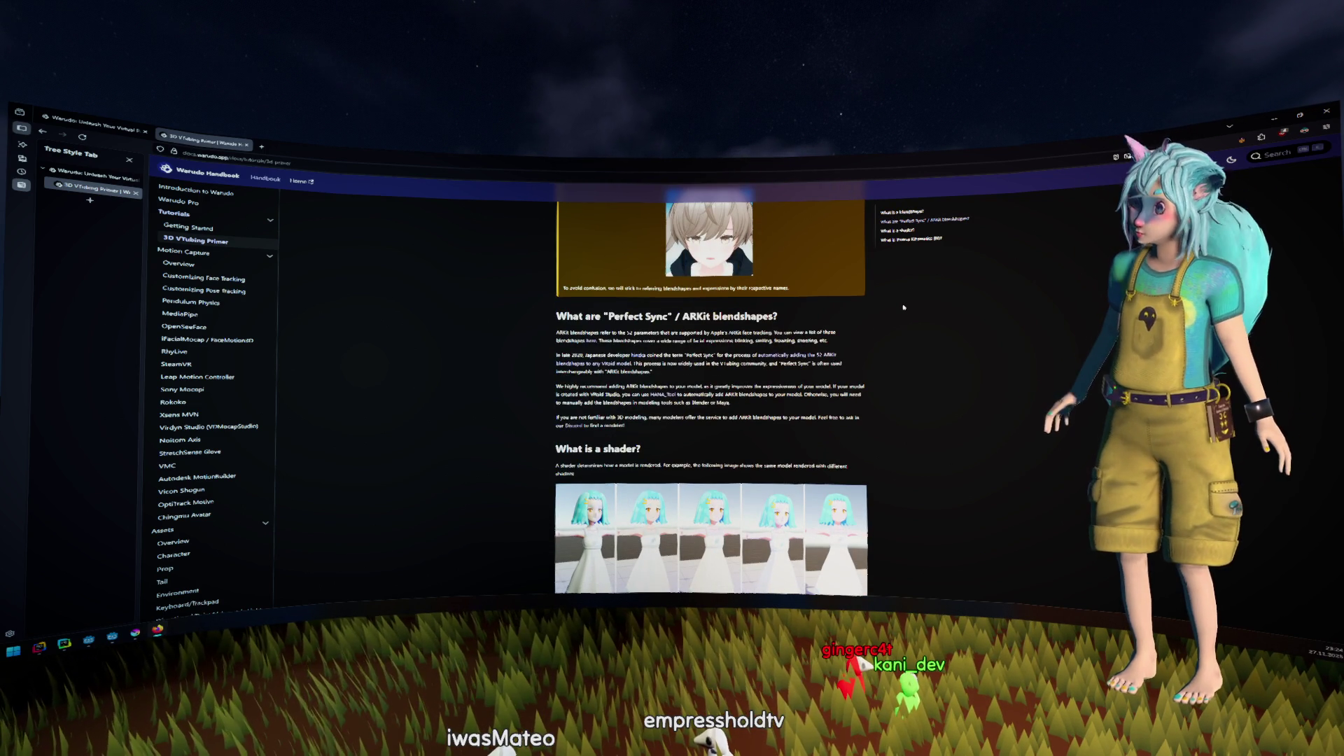
scroll(903, 307, "down", 3)
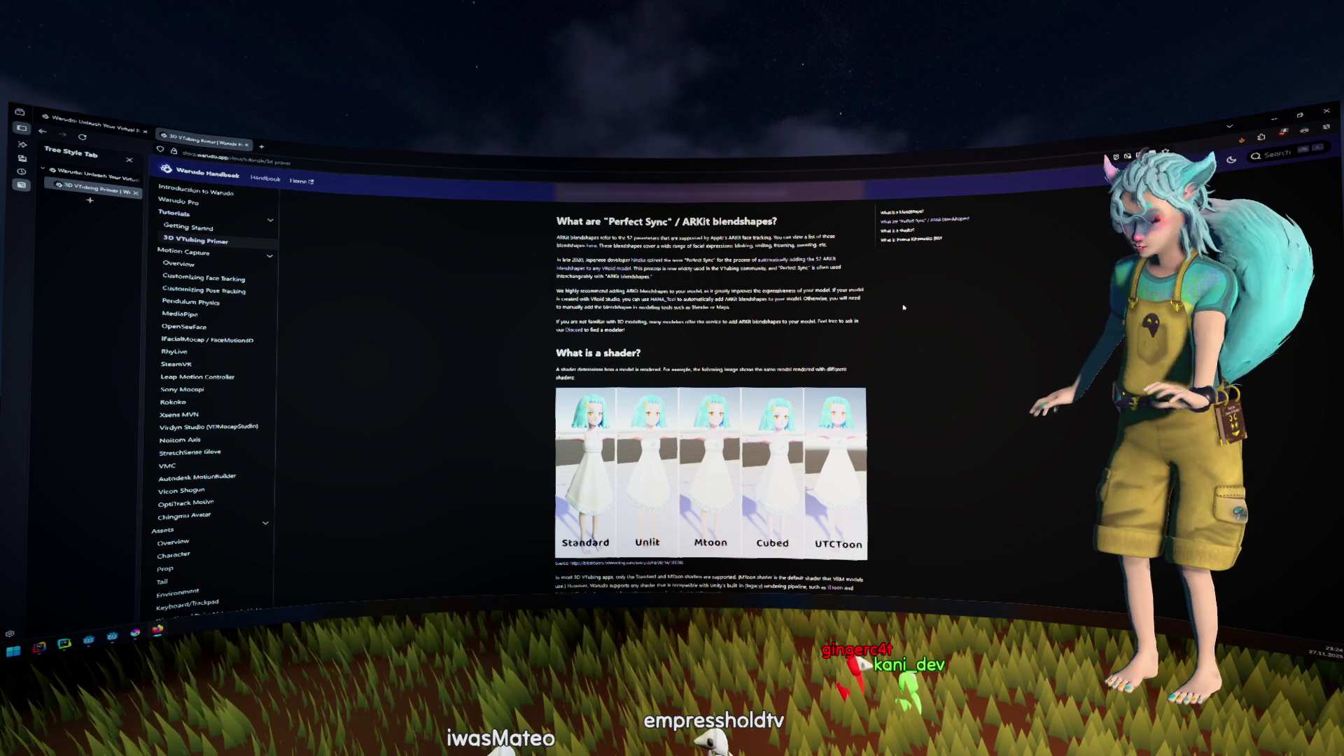
scroll(903, 307, "down", 3)
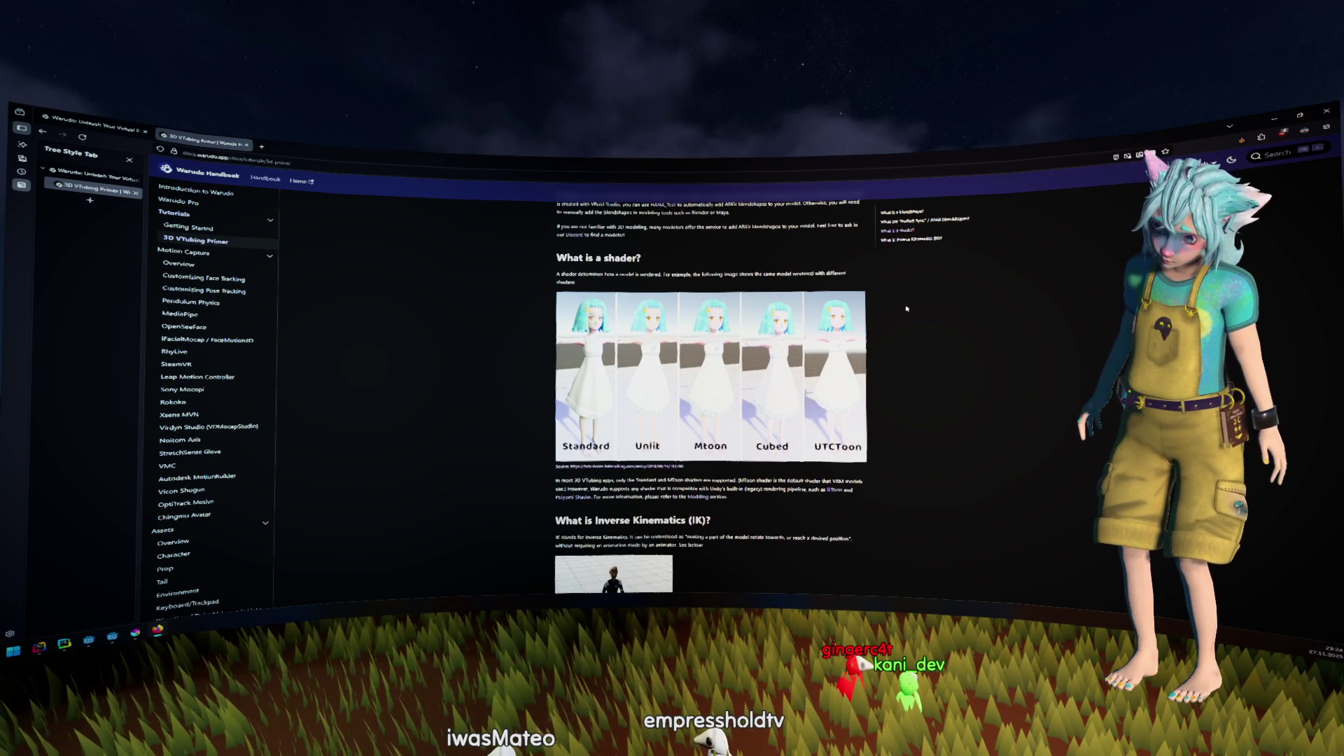
scroll(903, 294, "down", 5)
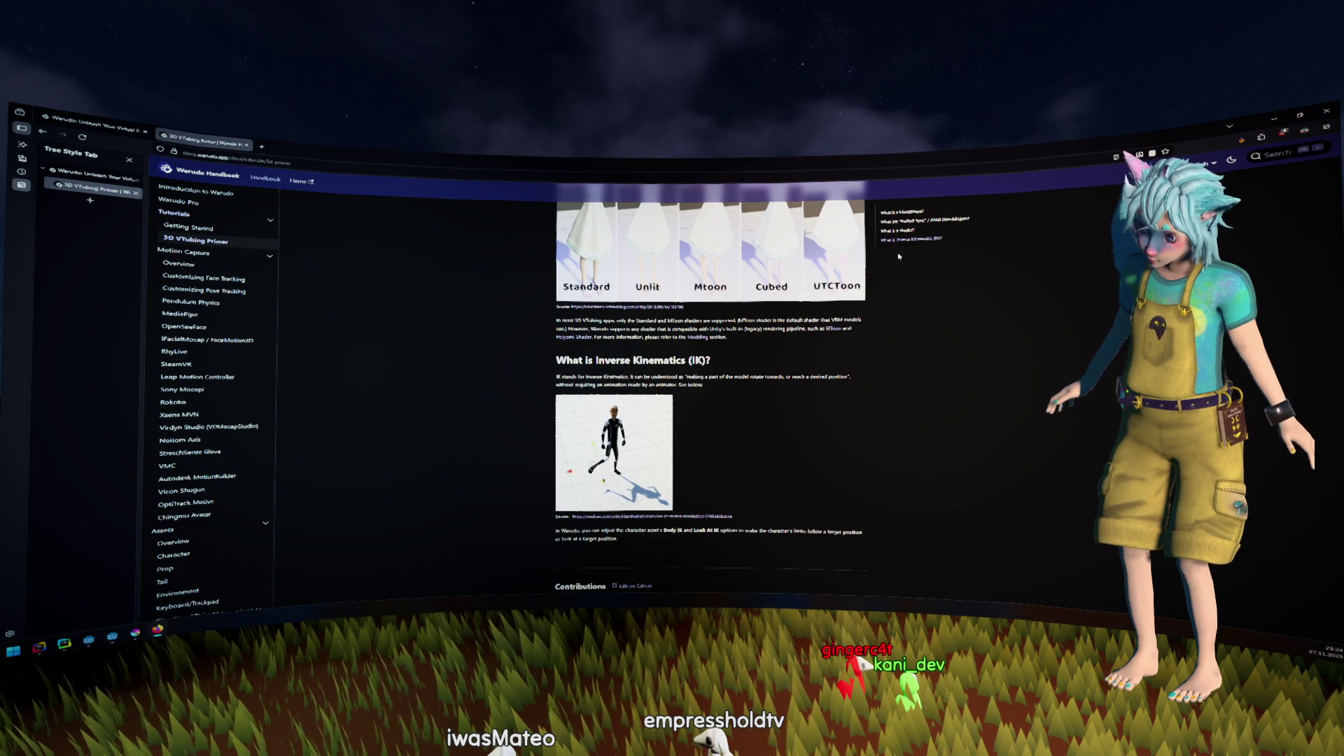
scroll(203, 346, "up", 4)
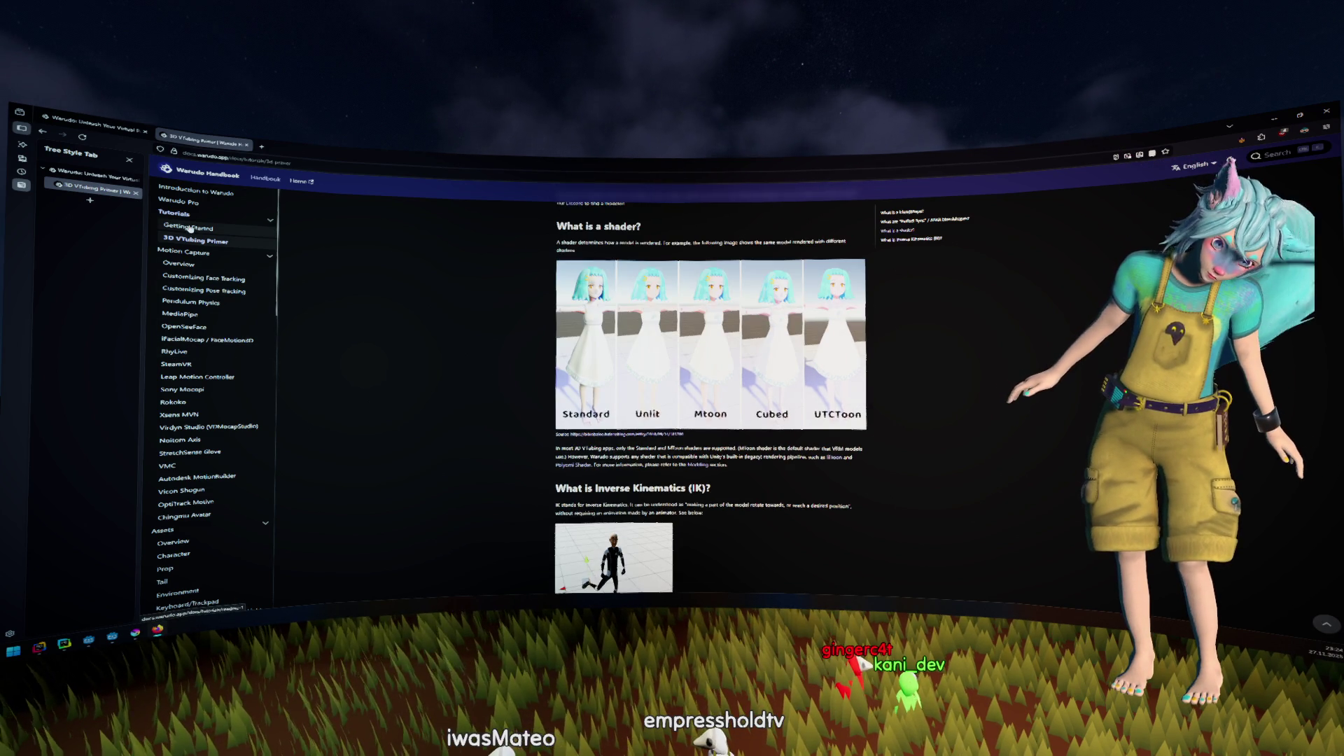
Open the Getting Started tutorial and read through it, zooming in and back out
left_click(190, 228)
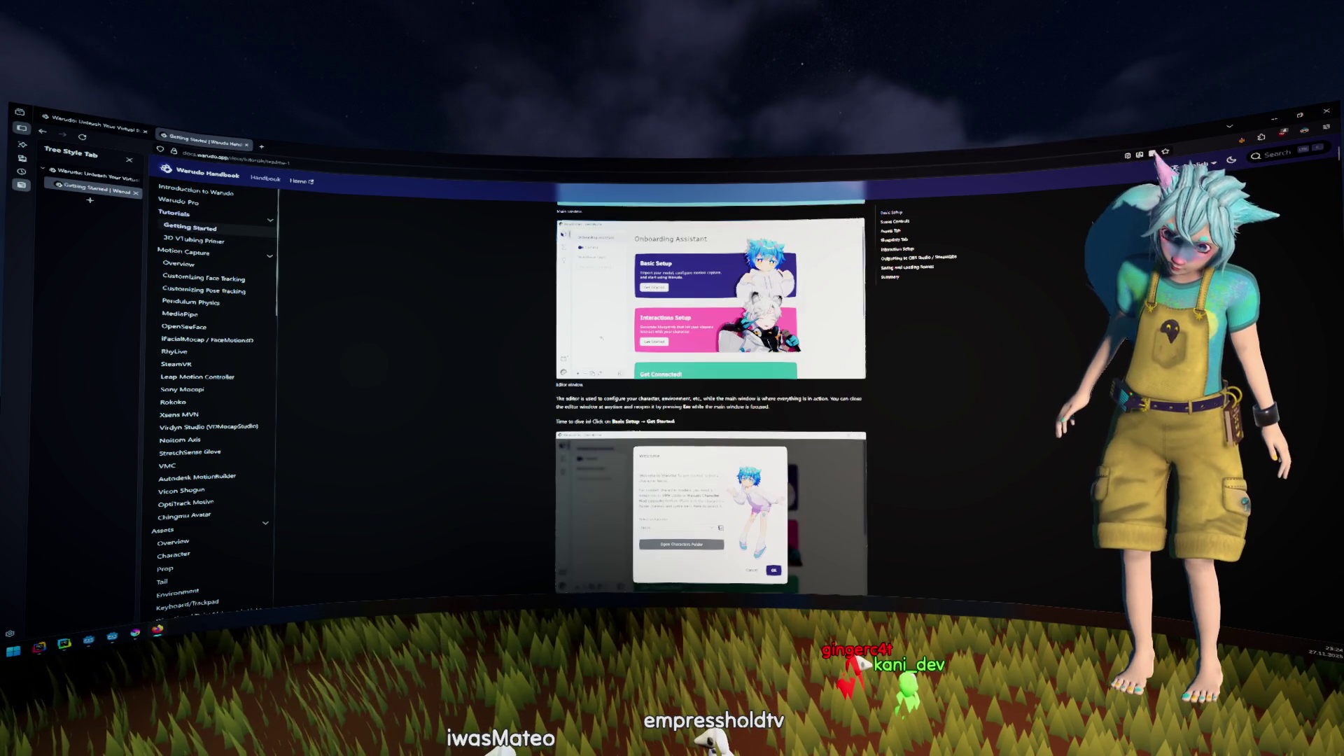
scroll(603, 351, "down", 5)
scroll(602, 352, "down", 2)
scroll(616, 360, "up", 3)
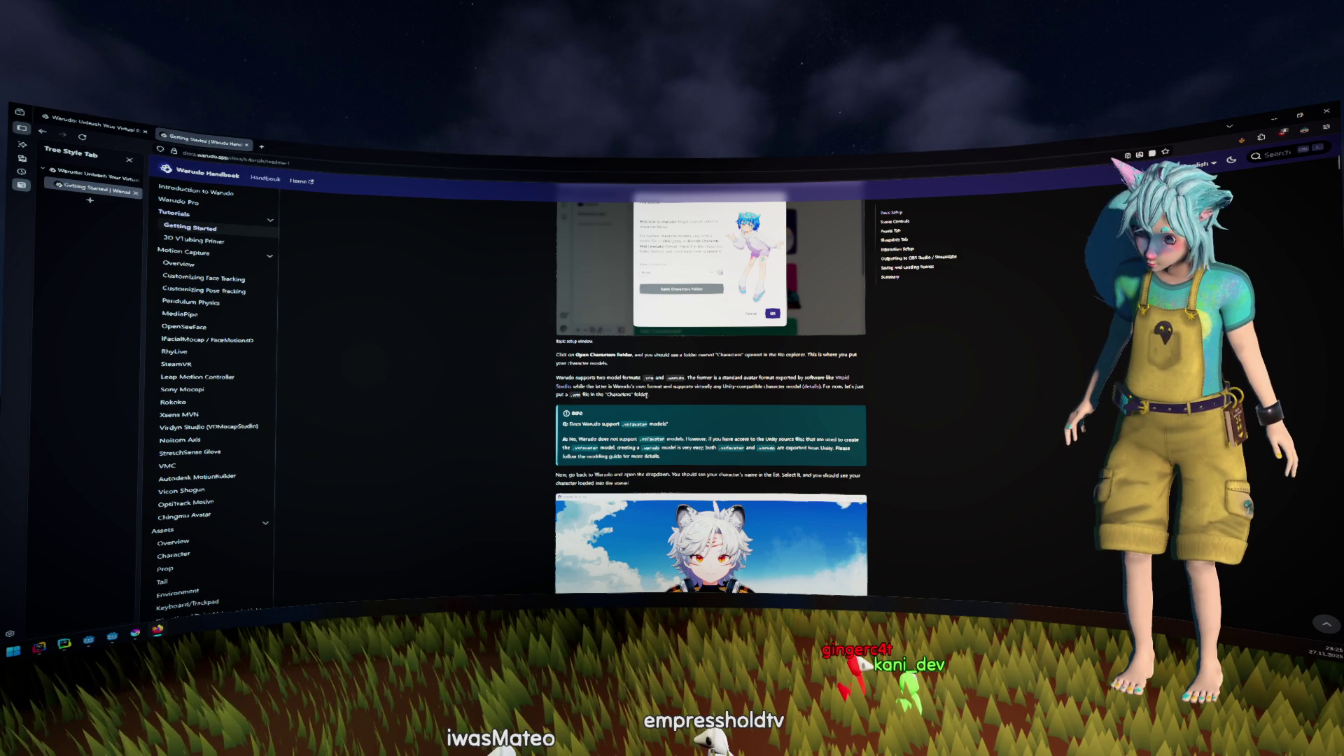
key("ctrl+plus")
key("ctrl+plus")
key("ctrl+plus")
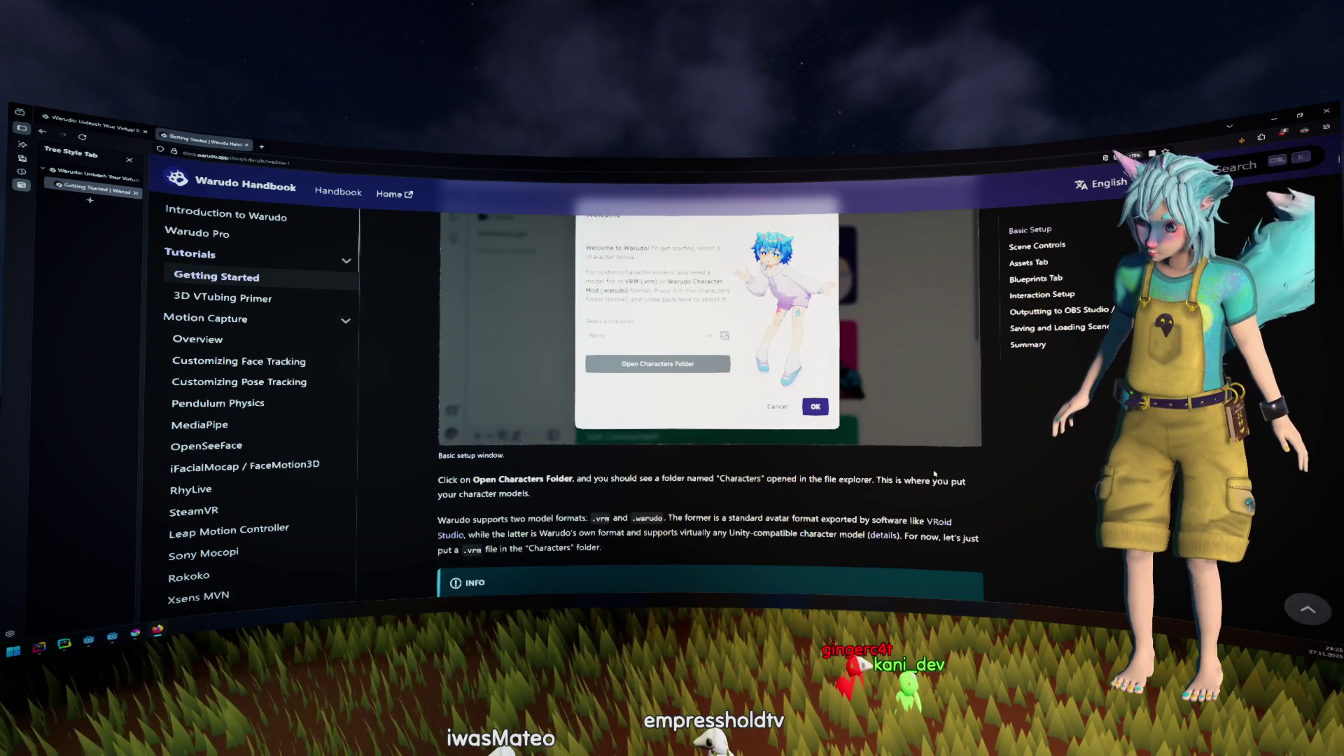
scroll(895, 470, "down", 1)
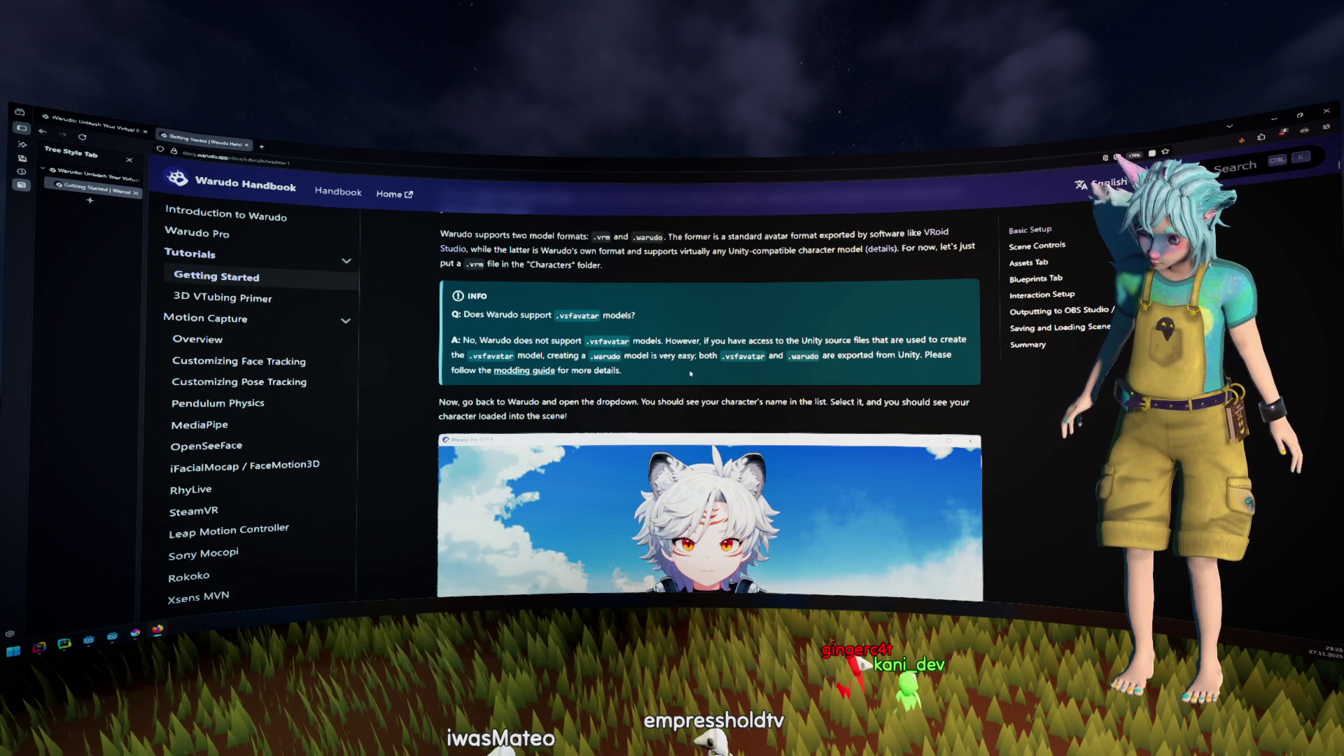
scroll(690, 373, "down", 10)
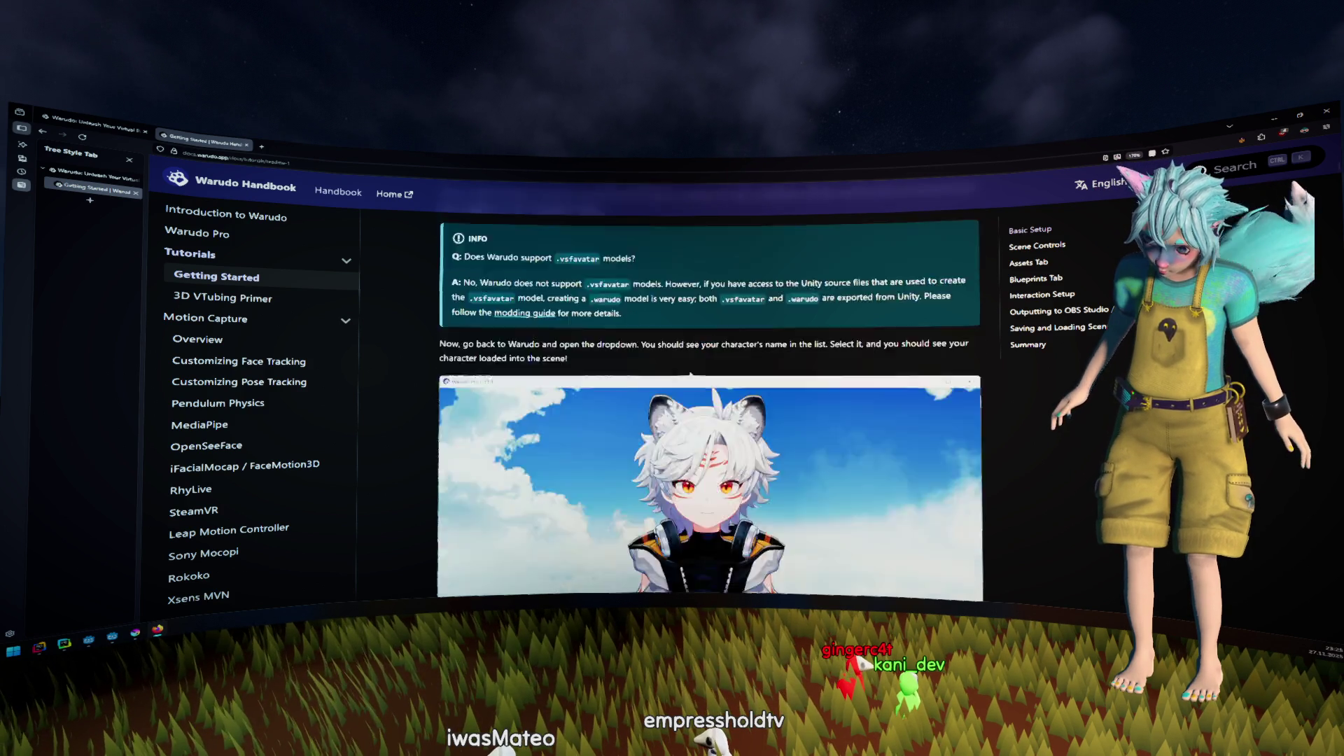
scroll(691, 365, "down", 5)
key("ctrl+minus")
scroll(706, 367, "down", 2)
scroll(706, 366, "down", 5)
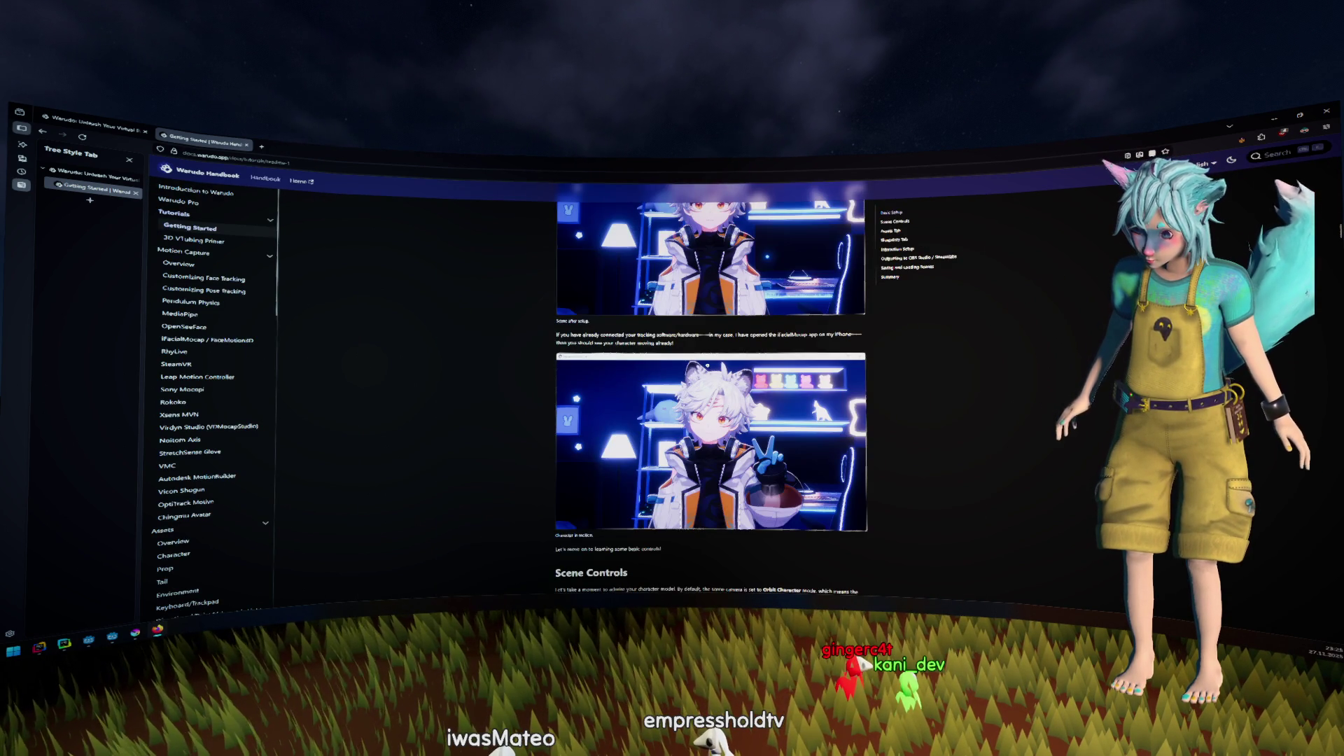
Search the page for 'vrm', then open the Introduction to Warudo article and search it
key("ctrl+f")
type("vrm")
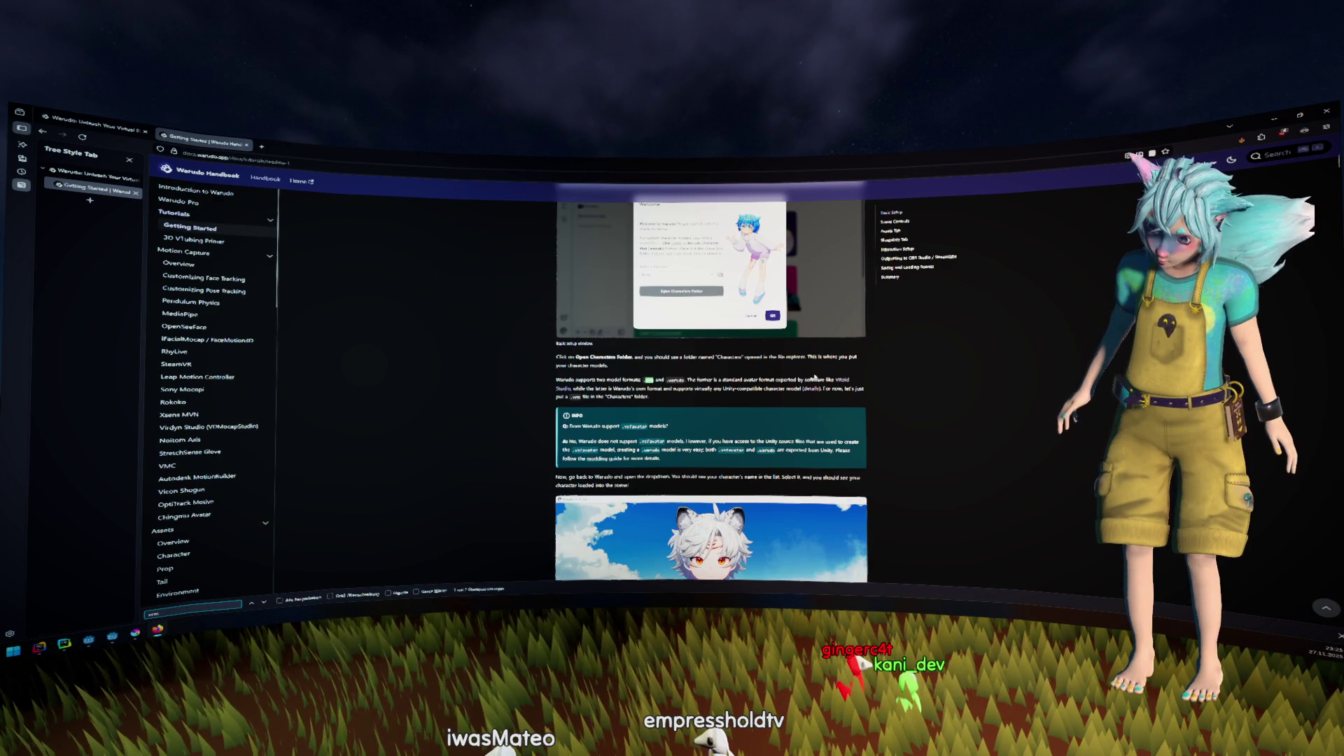
left_click(224, 198)
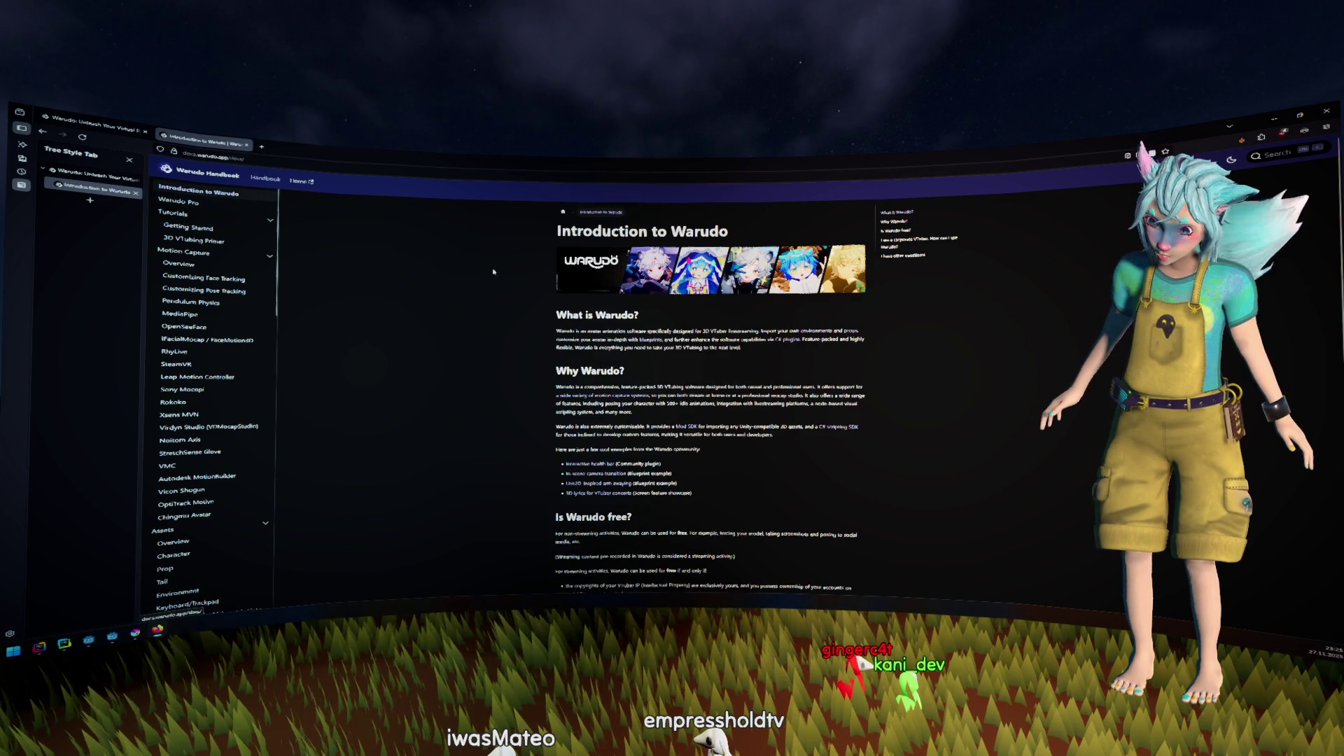
scroll(497, 276, "down", 1)
key("ctrl+f")
type("rm")
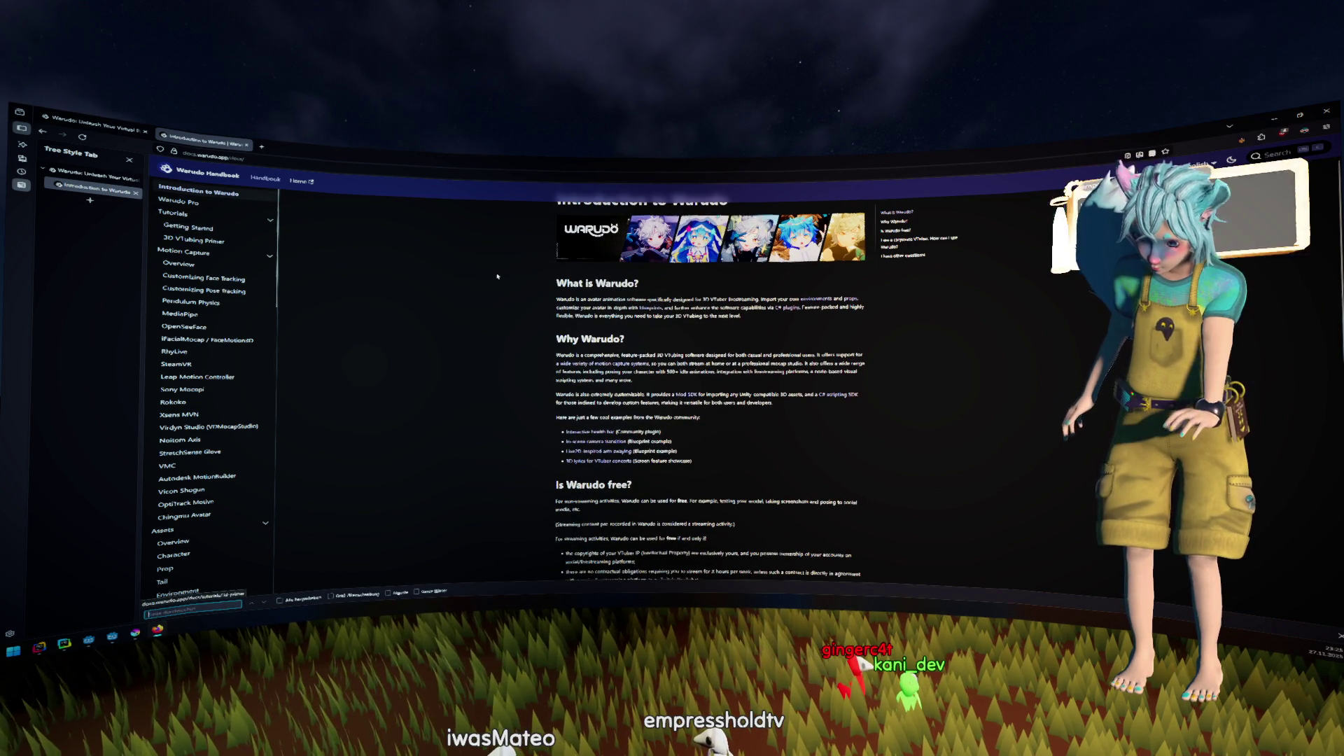
key("BackSpace")
key("BackSpace")
key("BackSpace")
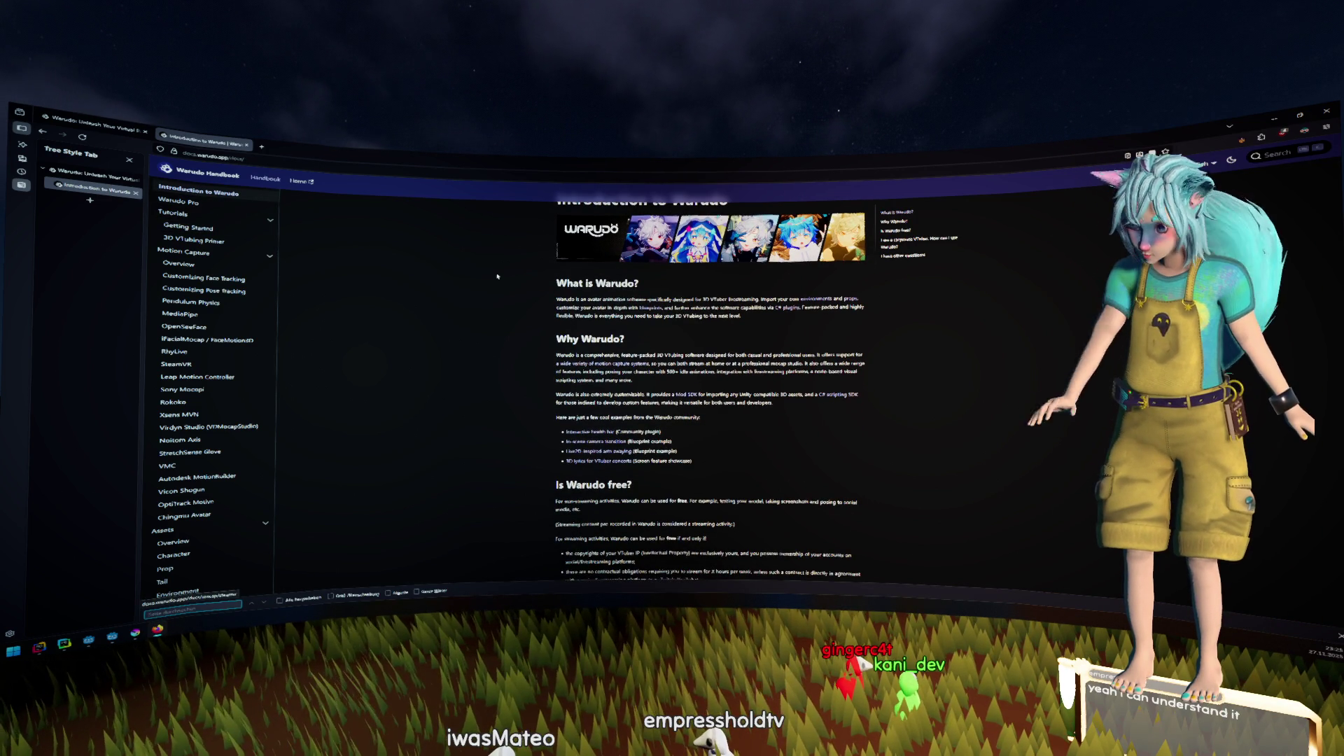
scroll(392, 250, "up", 1)
Move on to the Warudo Pro article, scroll through it, then close that tab
key("alt+Right")
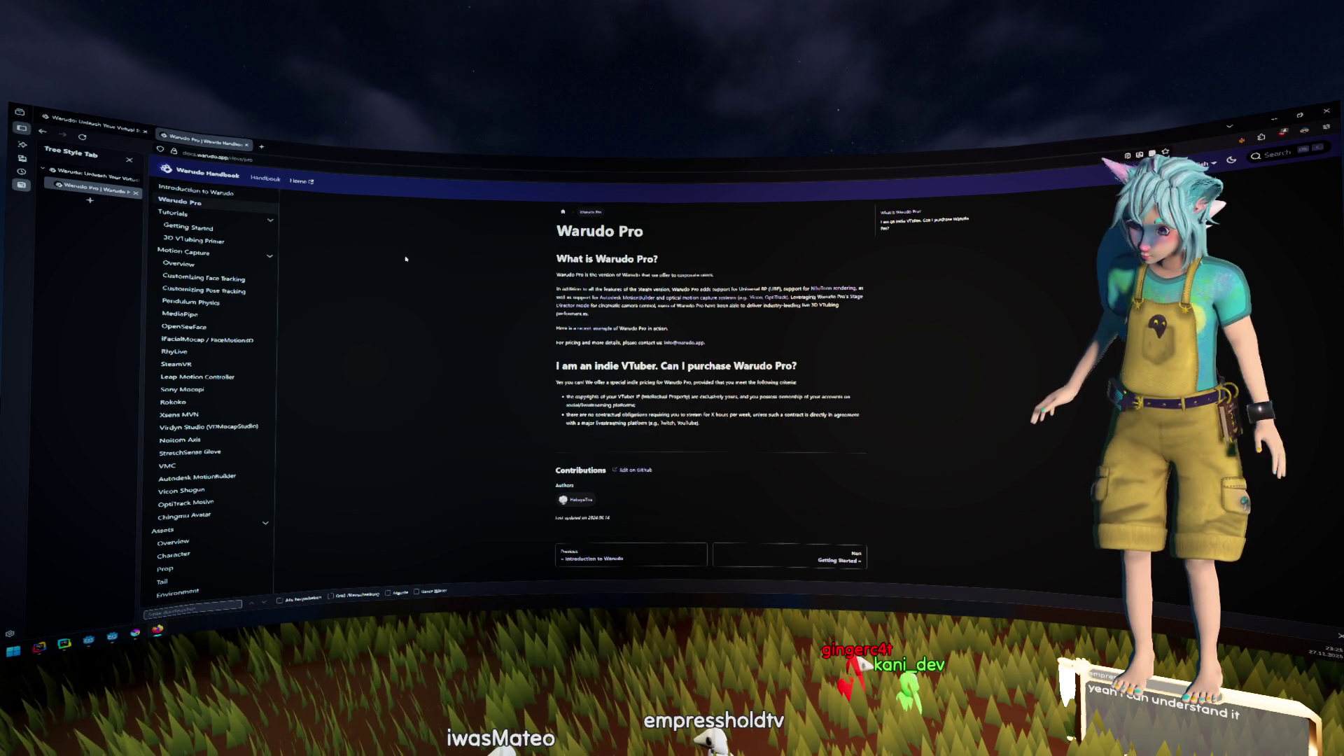
scroll(210, 392, "down", 5)
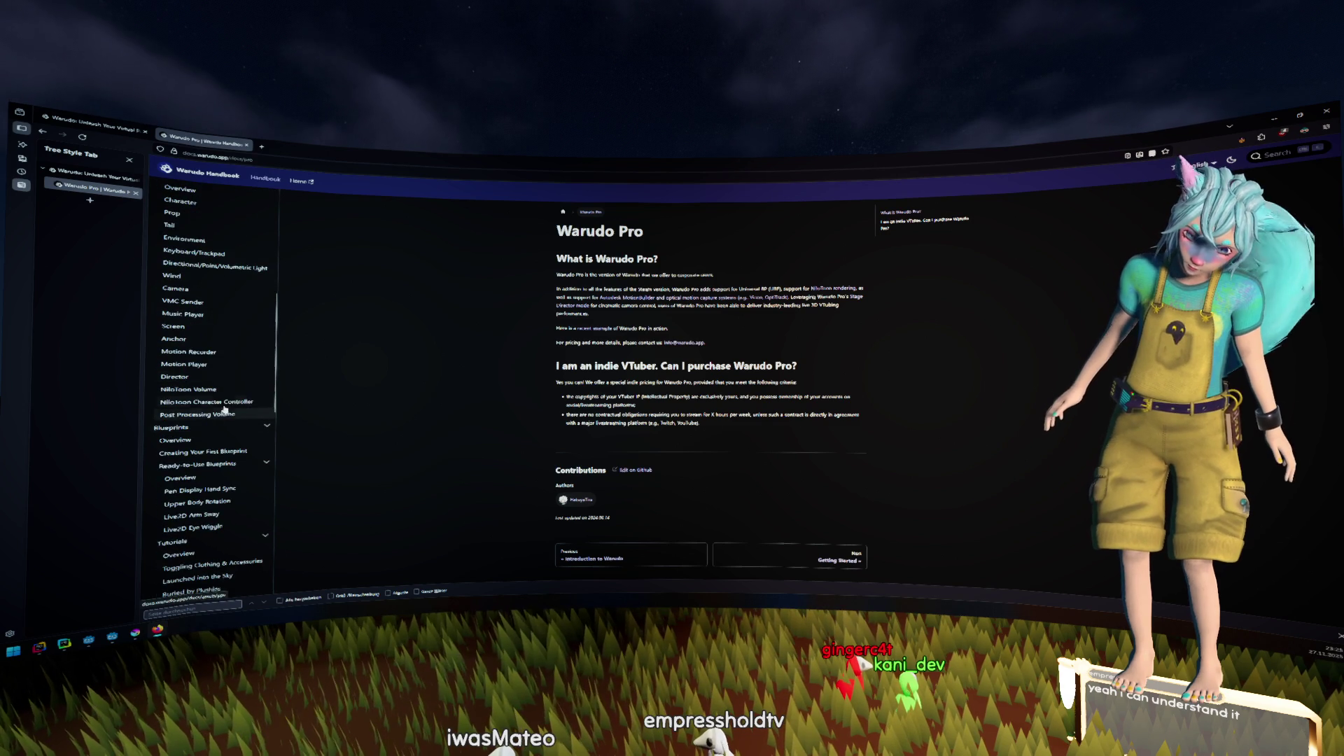
scroll(234, 400, "down", 5)
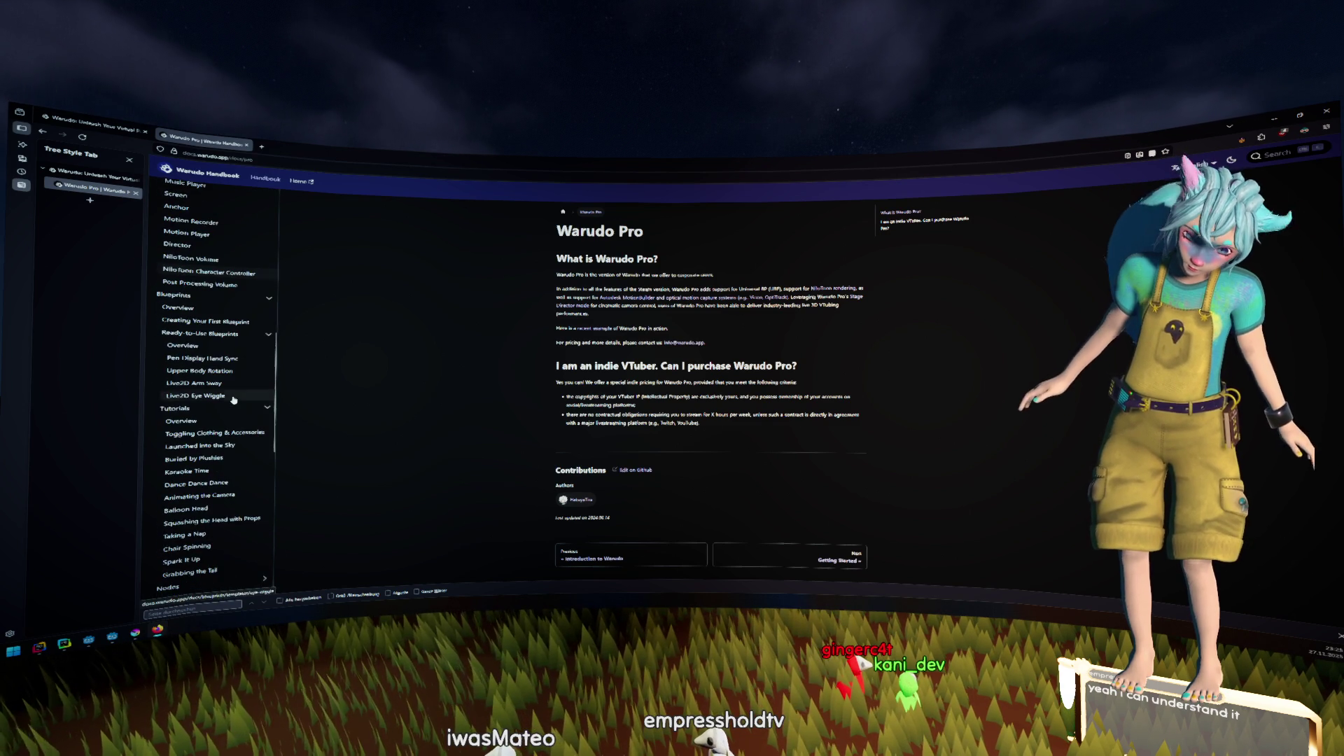
scroll(233, 399, "down", 3)
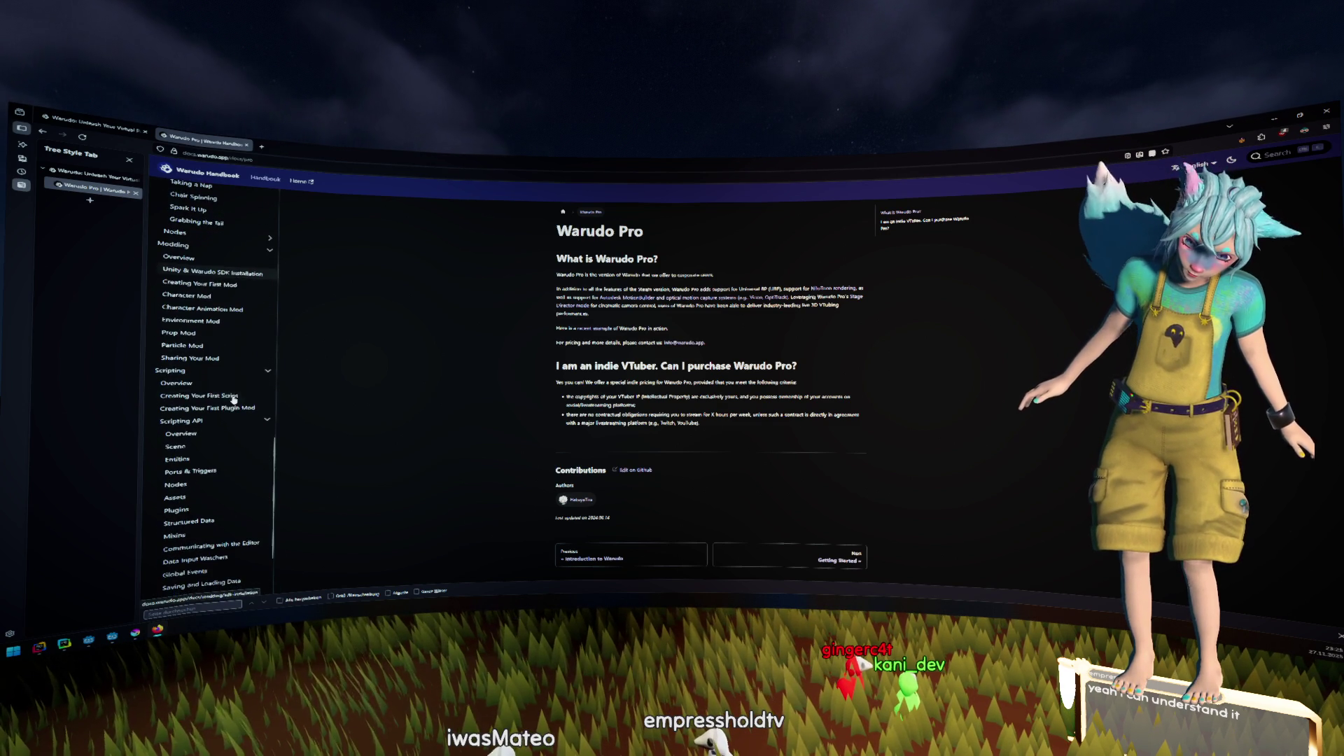
middle_click(89, 188)
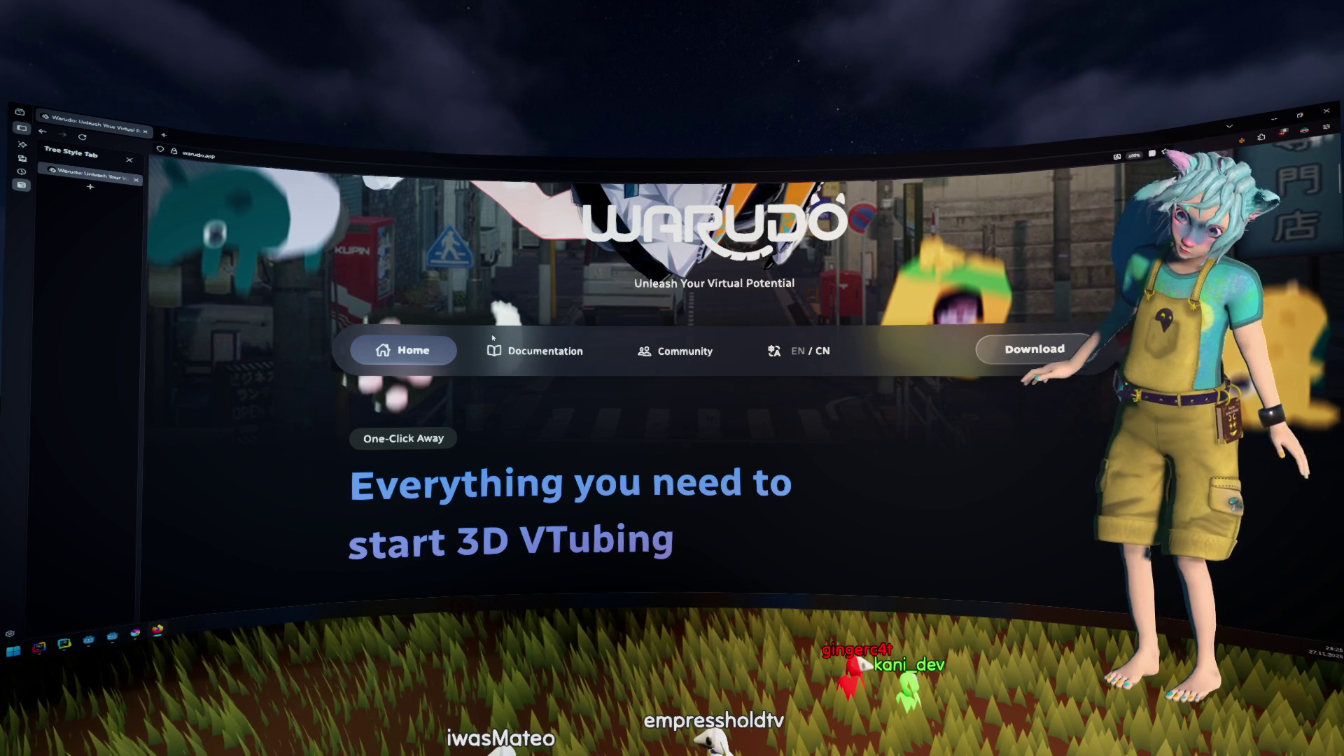
Return to the Godot editor and open Find in Files for _disable_input
key("alt+Tab")
key("ctrl+shift+f")
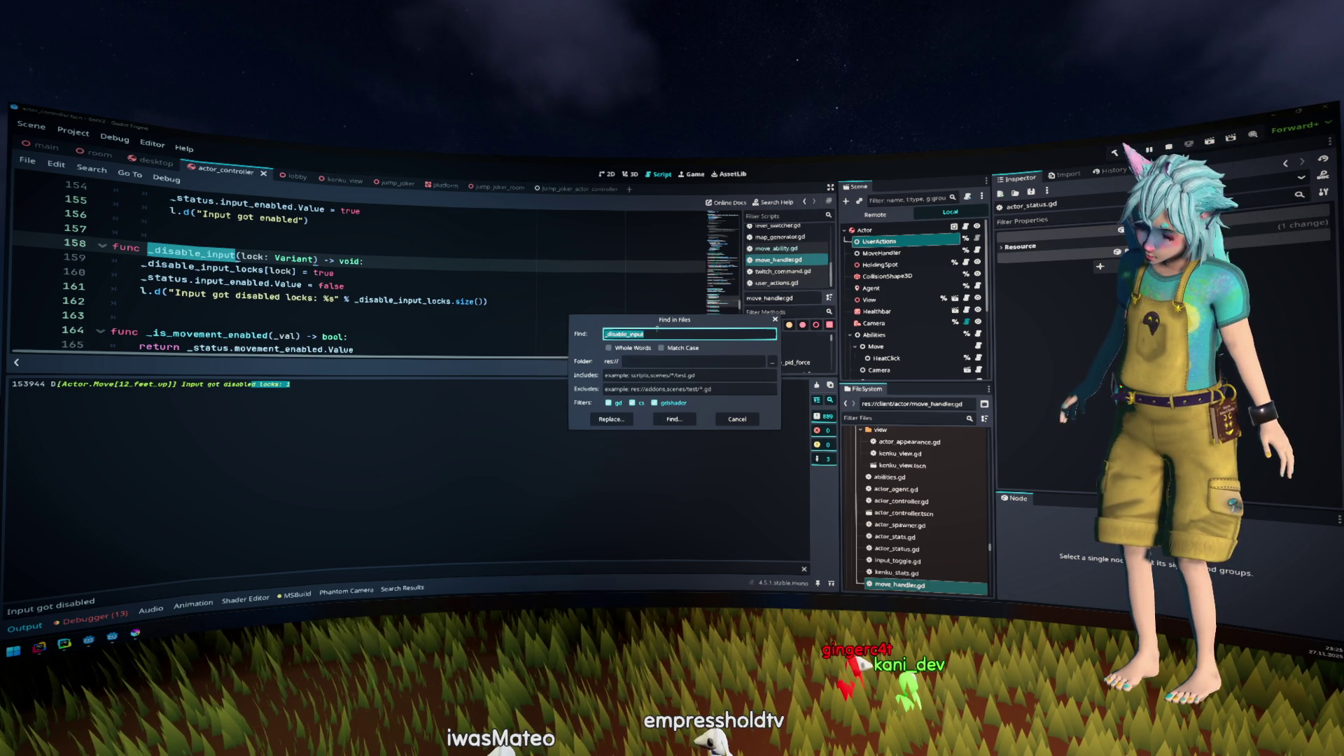
Run the _disable_input search, finding 8 matches in 2 files, and jump to the line 67 call
left_click(676, 422)
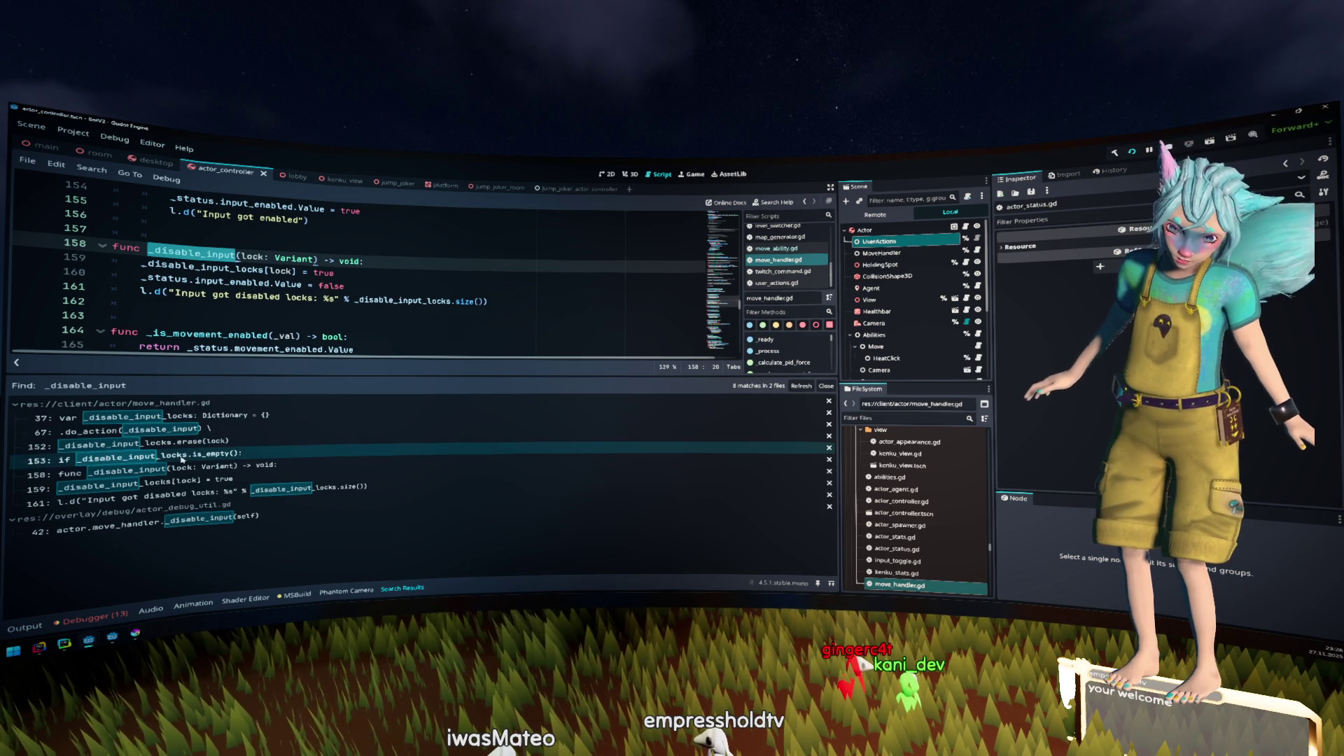
left_click(307, 437)
scroll(364, 283, "up", 2)
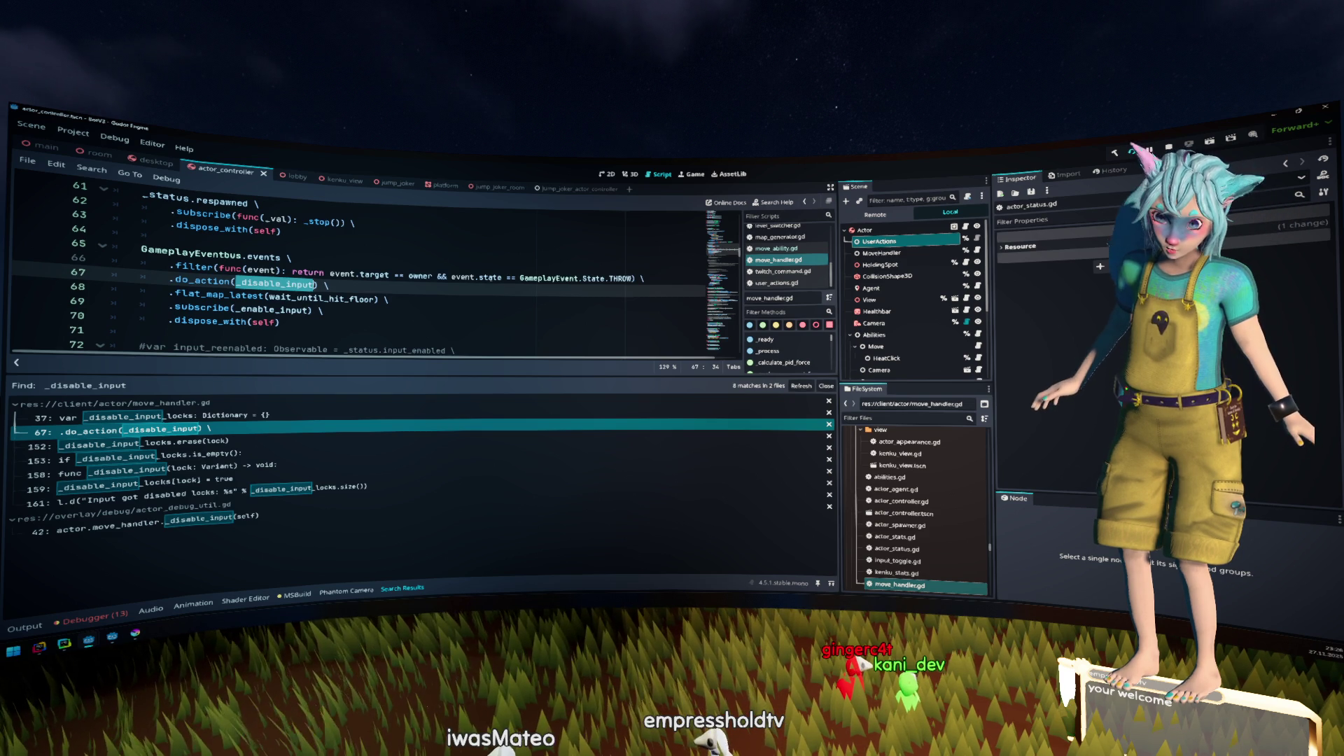
Select owner, wait_until_hit_floor and the _disable_input call on lines 67–69 to examine them
left_click(441, 289)
double_click(420, 276)
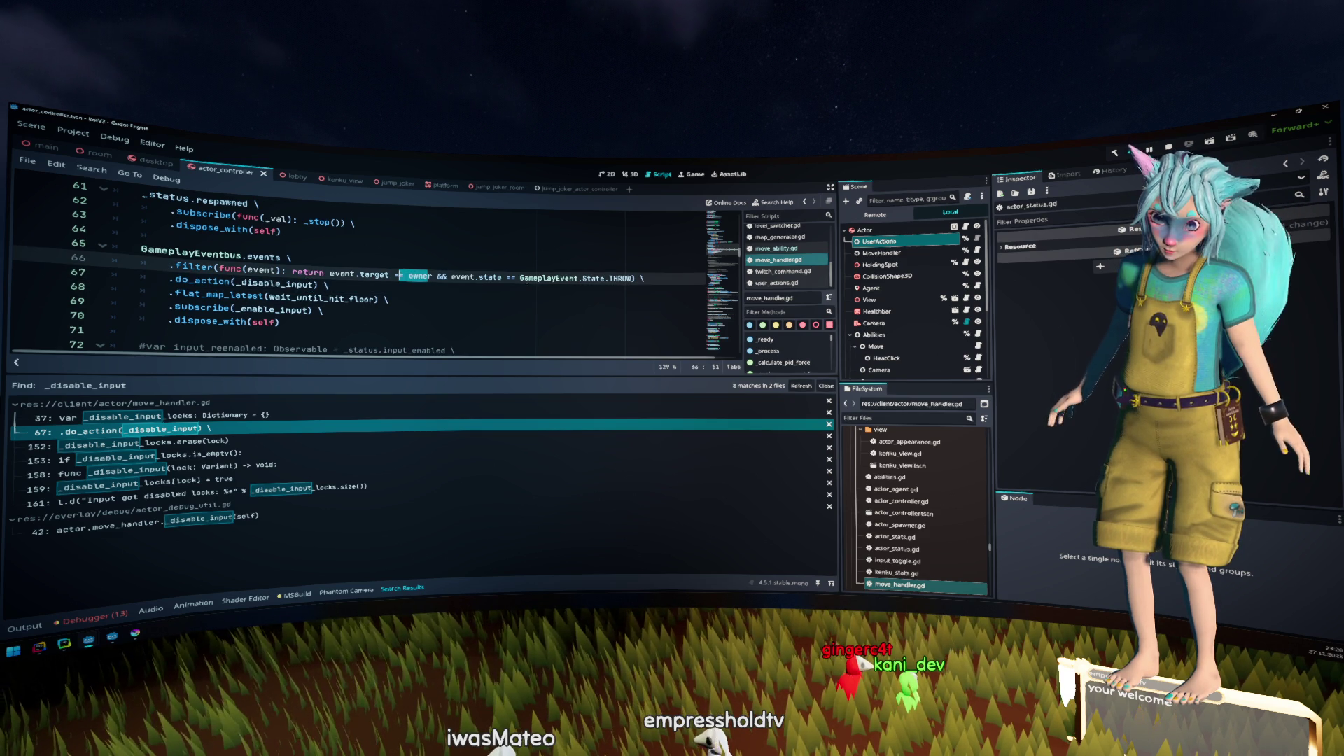
double_click(329, 298)
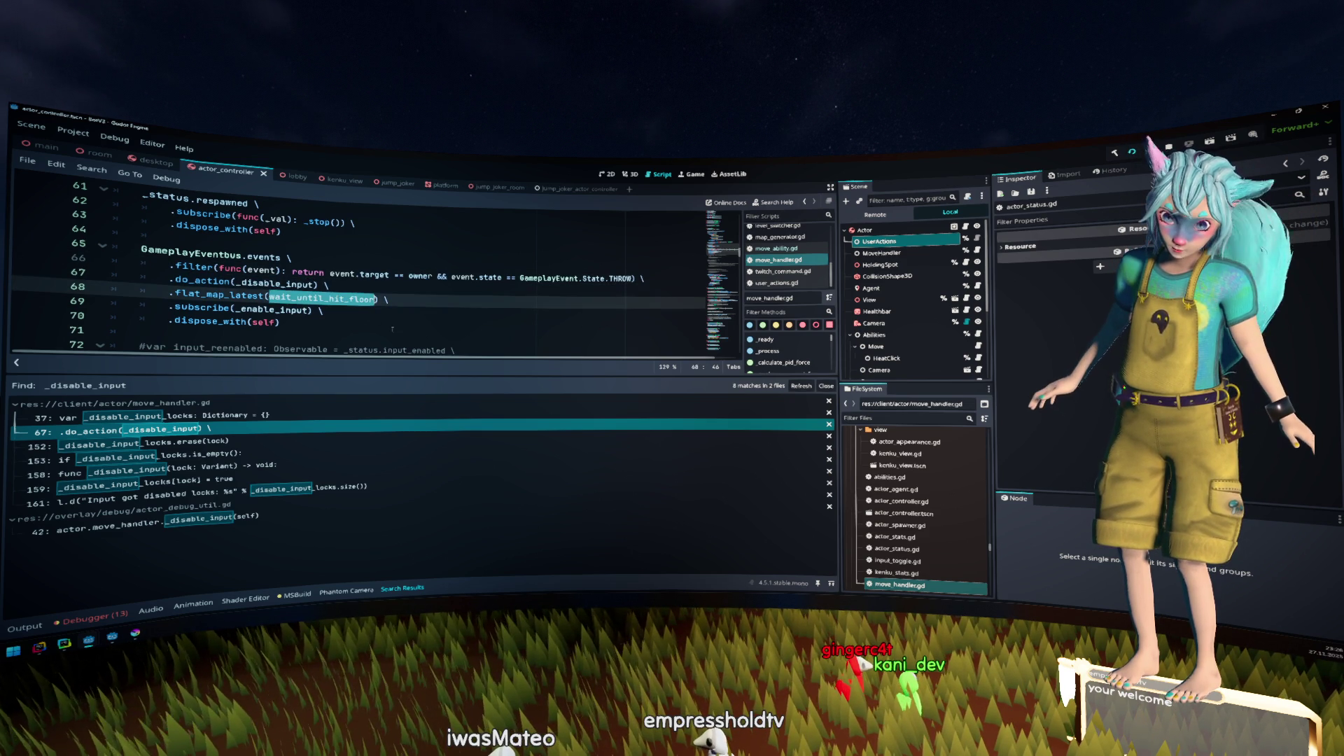
left_click_drag(388, 300, 246, 283)
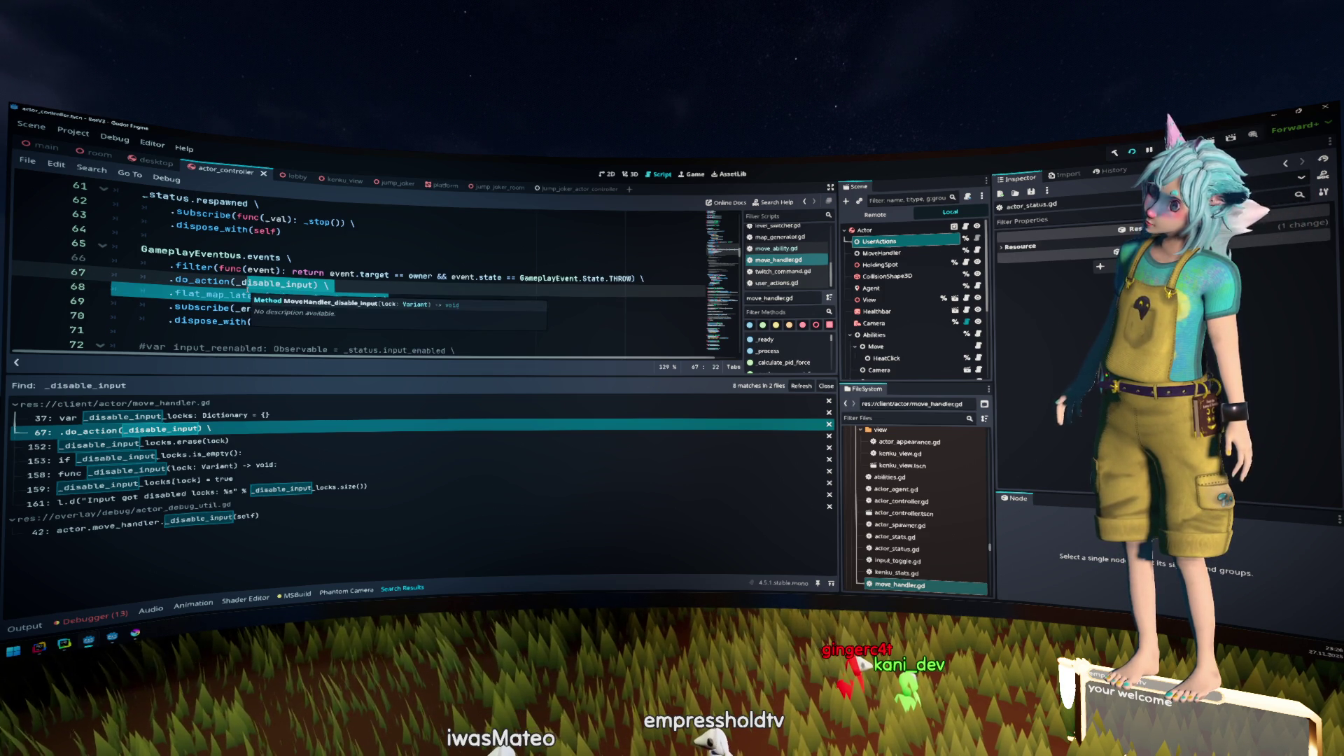
left_click(415, 285)
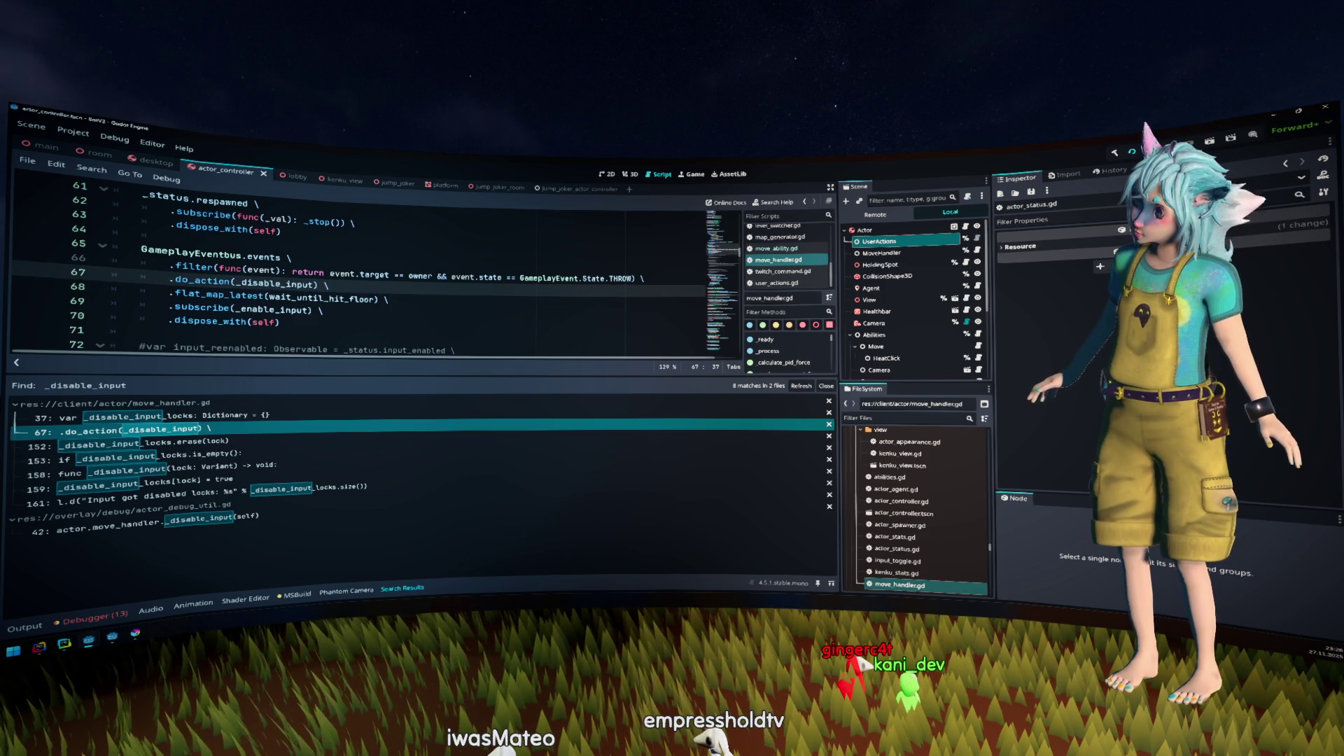
From the search results, open the _disable_input call in actor_debug_util.gd
left_click(347, 464)
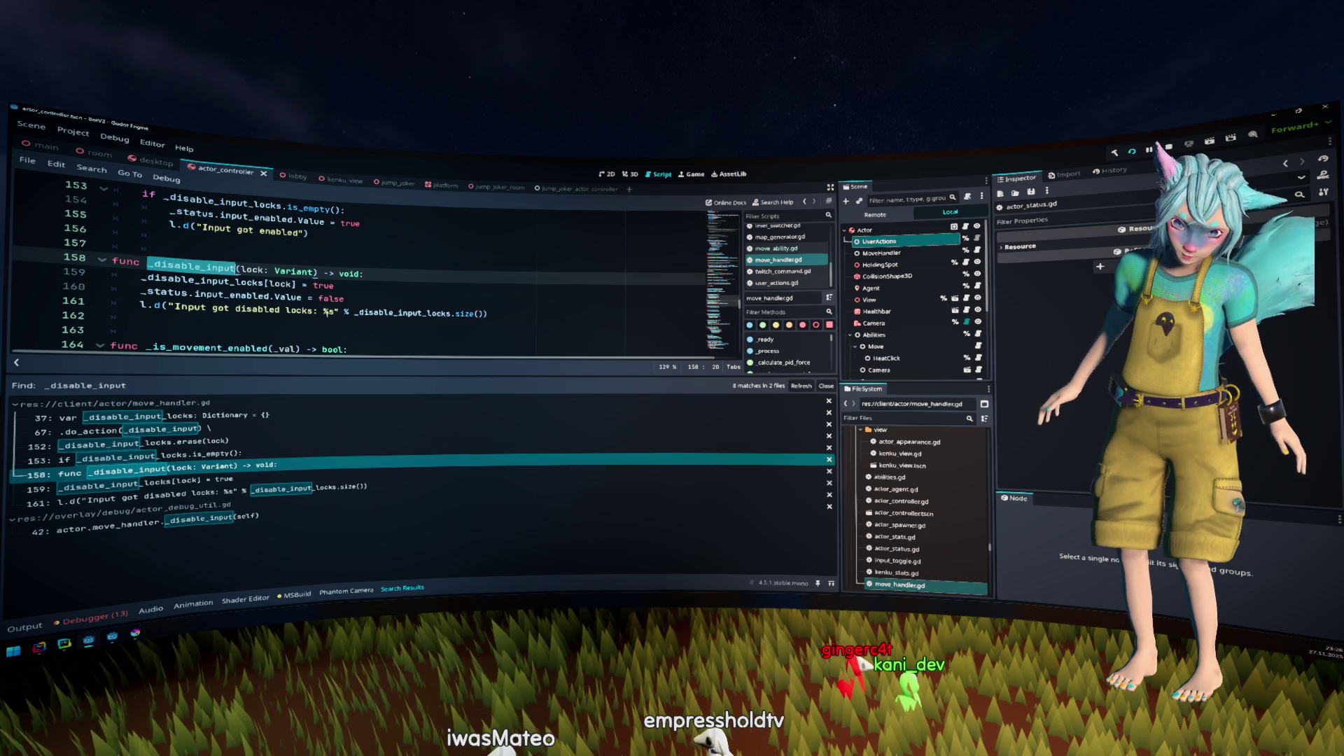
left_click(226, 523)
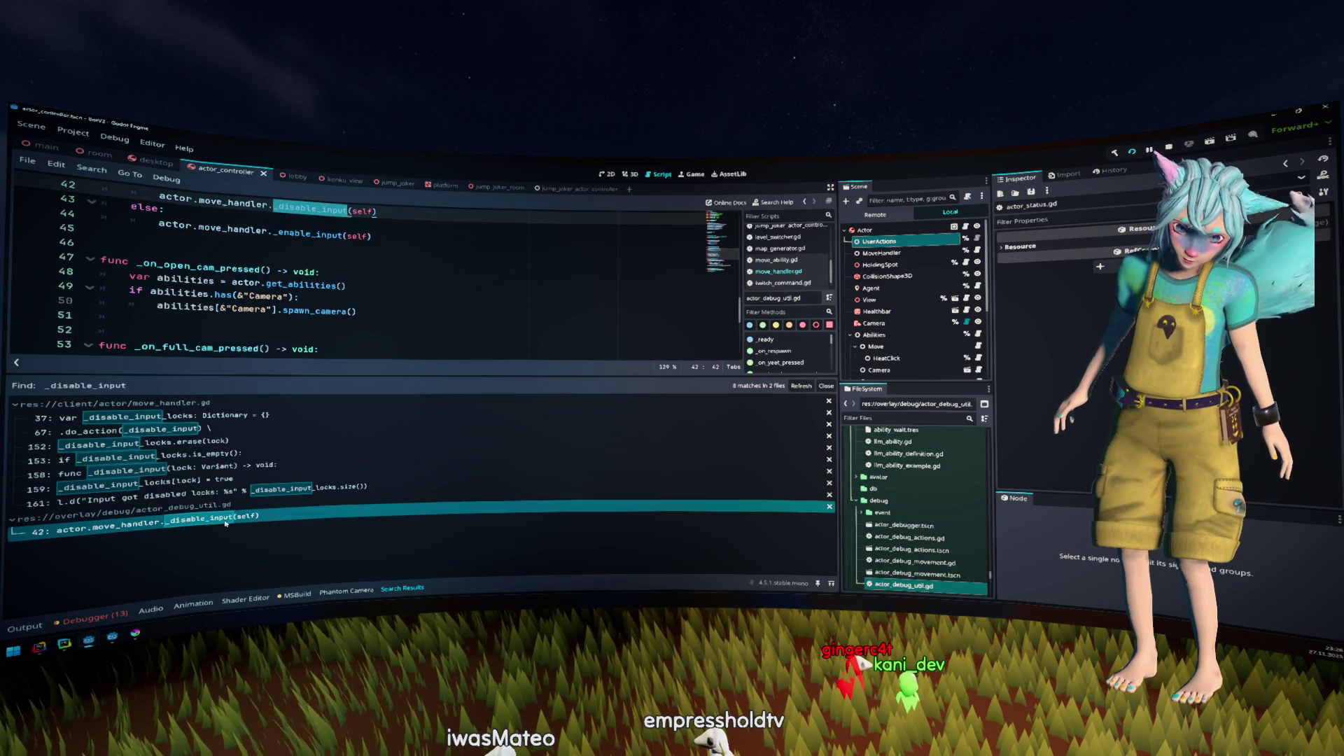
scroll(360, 304, "up", 1)
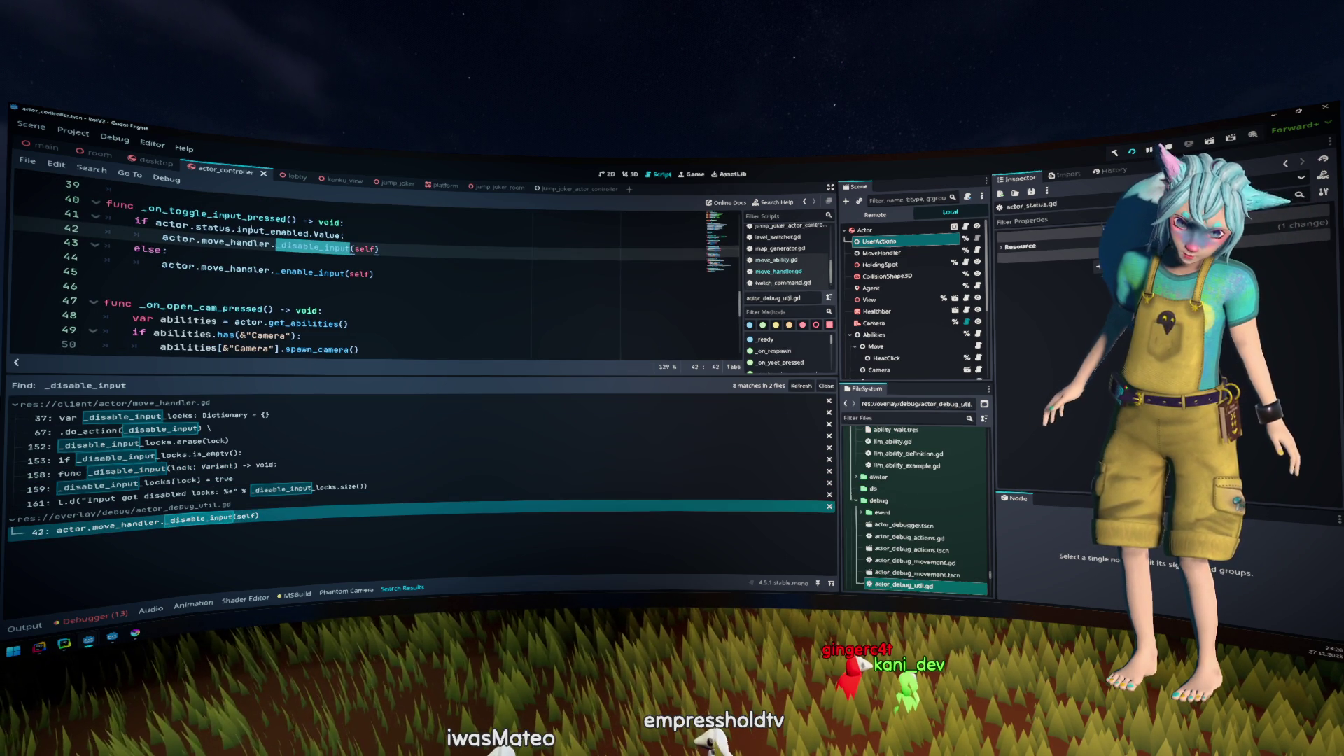
Select status.input_enabled on line 41 inside _on_toggle_input_pressed
left_click(413, 225)
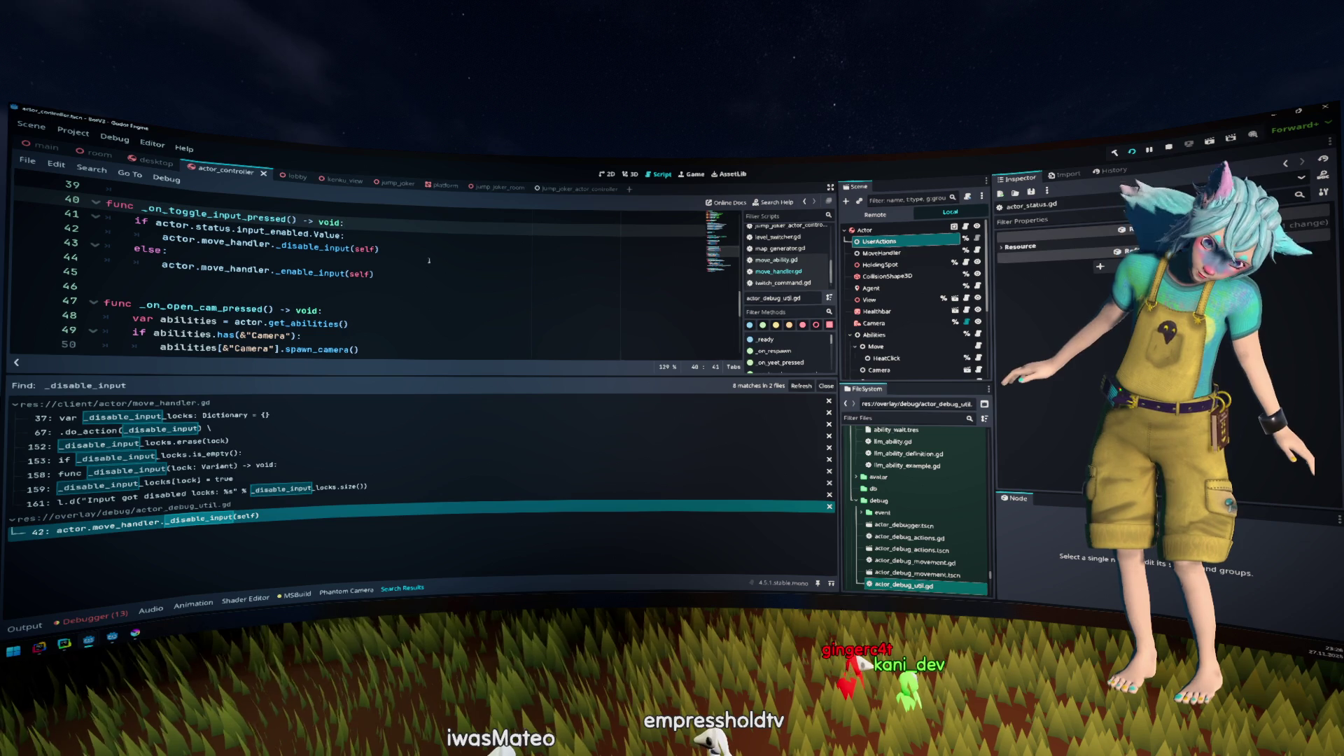
key("Down")
key("Down")
key("End")
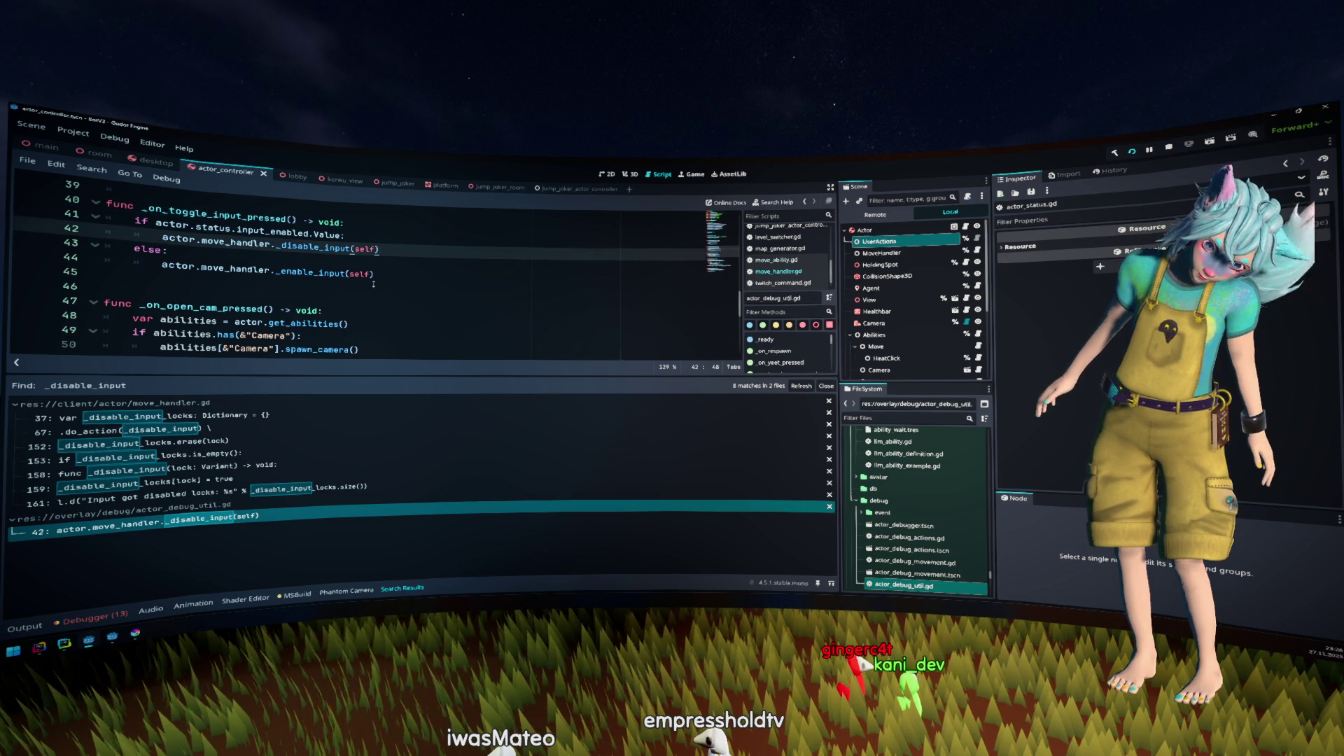
left_click_drag(196, 228, 311, 233)
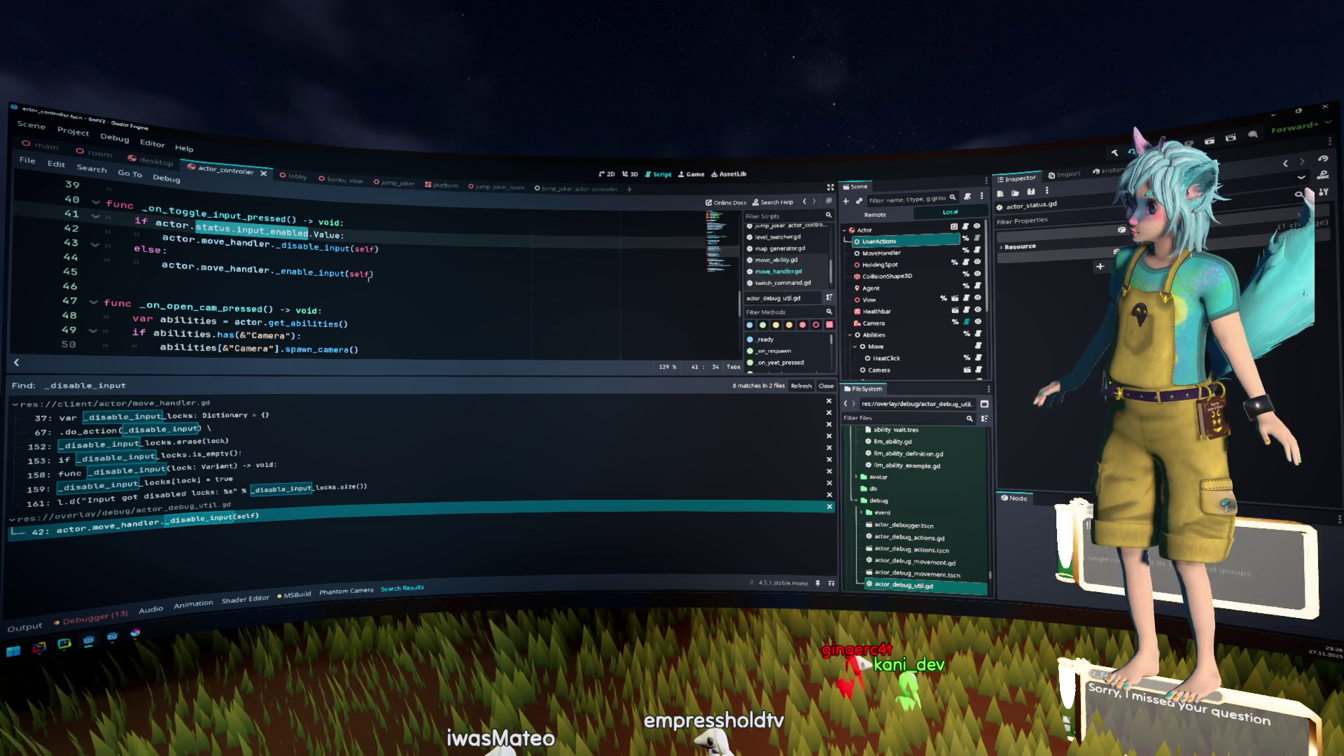
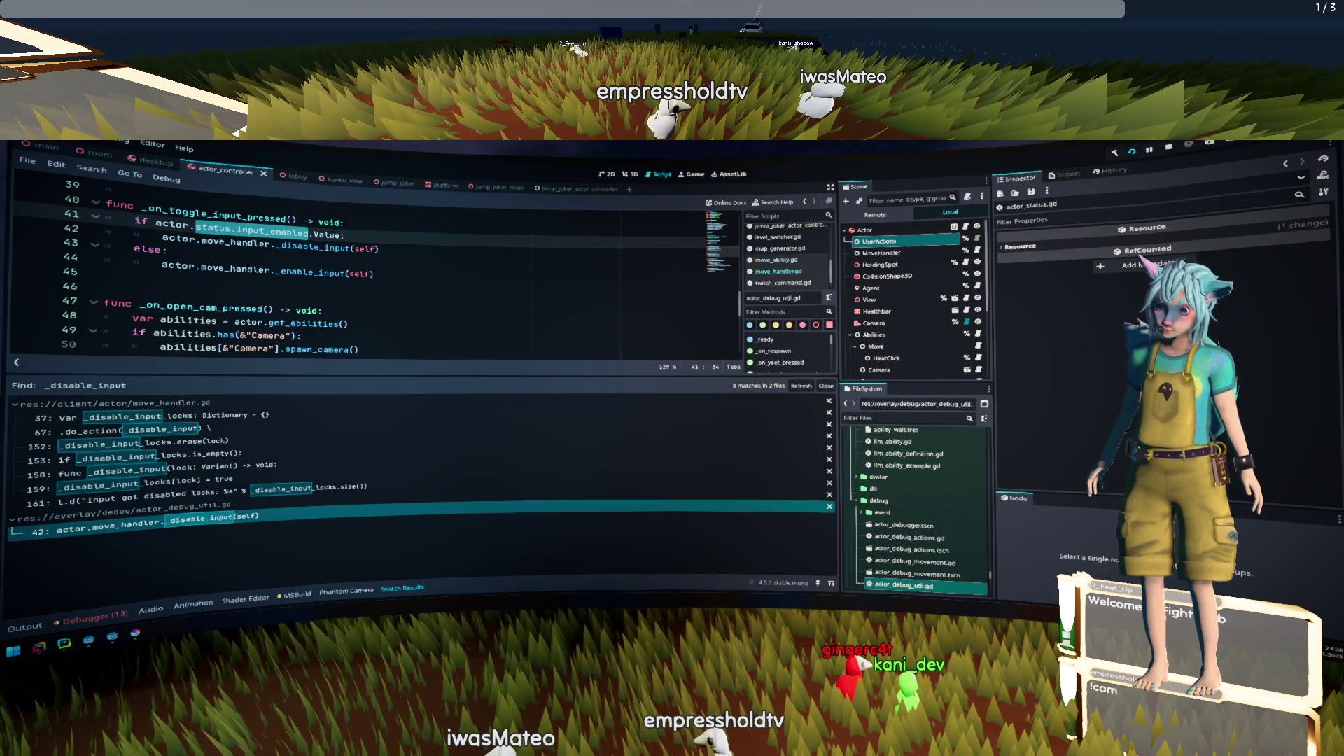
Scroll actor_debug_util.gd, jump to _disable_input in move_handler.gd, and show the output log
left_click(414, 335)
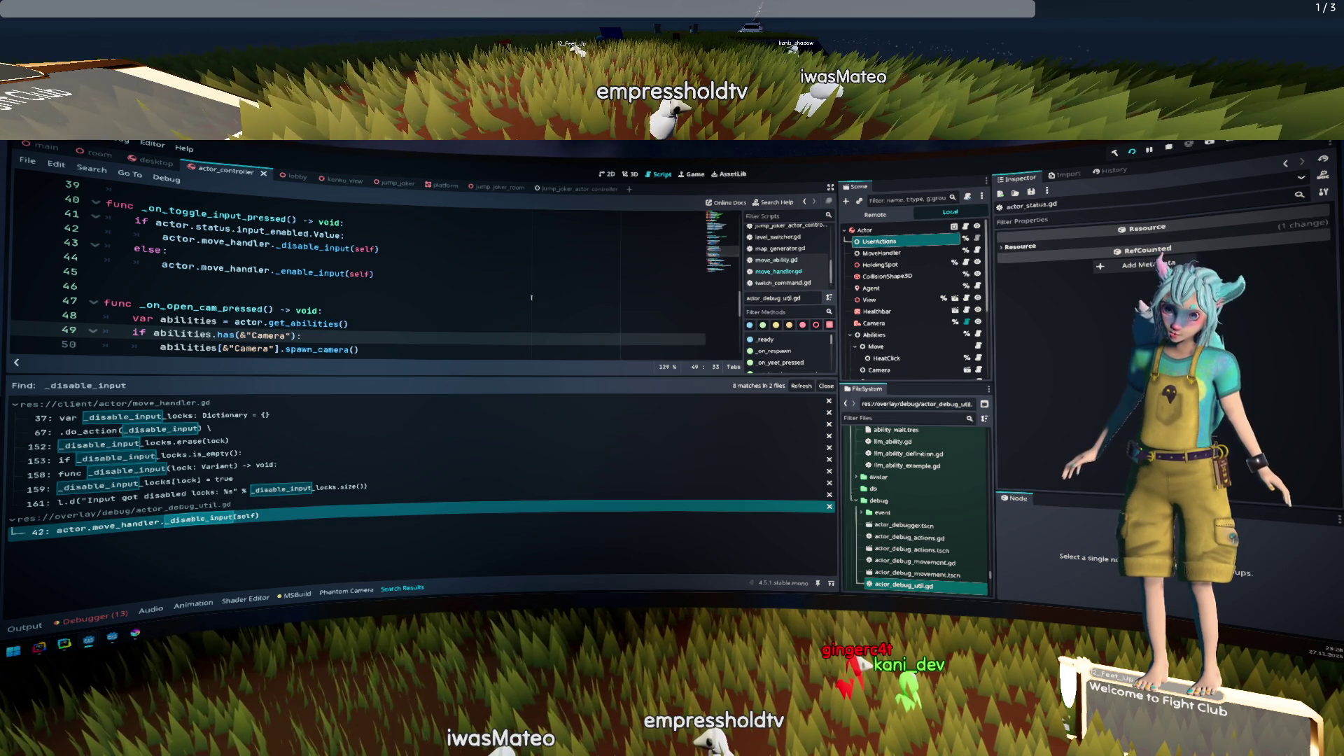
scroll(531, 298, "up", 2)
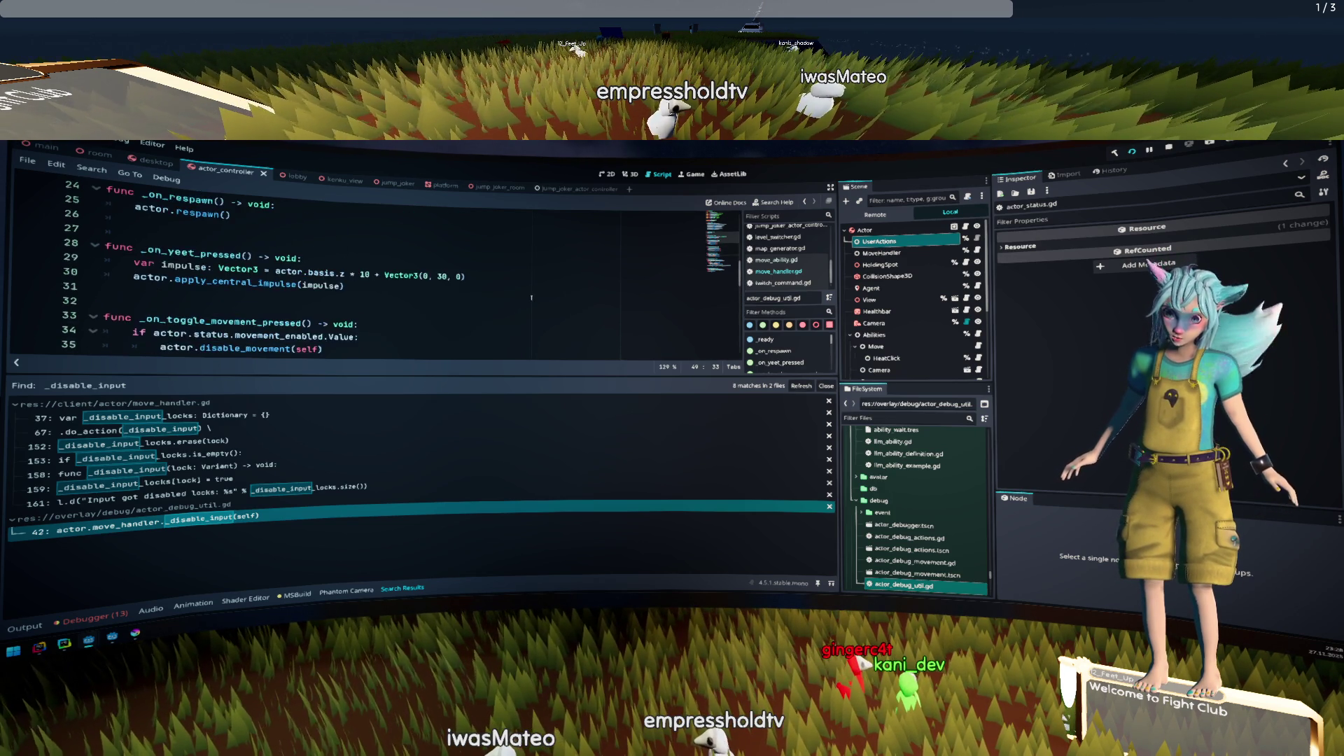
scroll(531, 297, "down", 5)
scroll(532, 298, "down", 3)
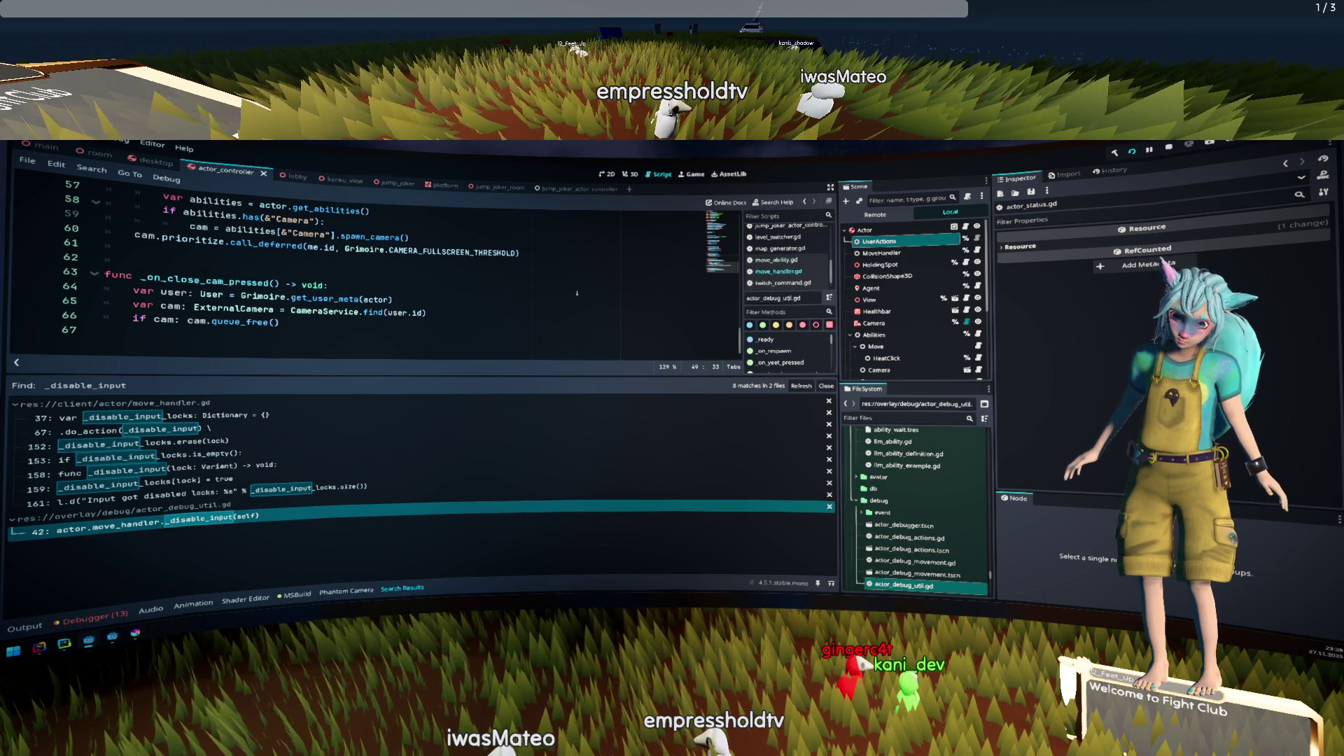
key("alt+Left")
left_click(499, 305)
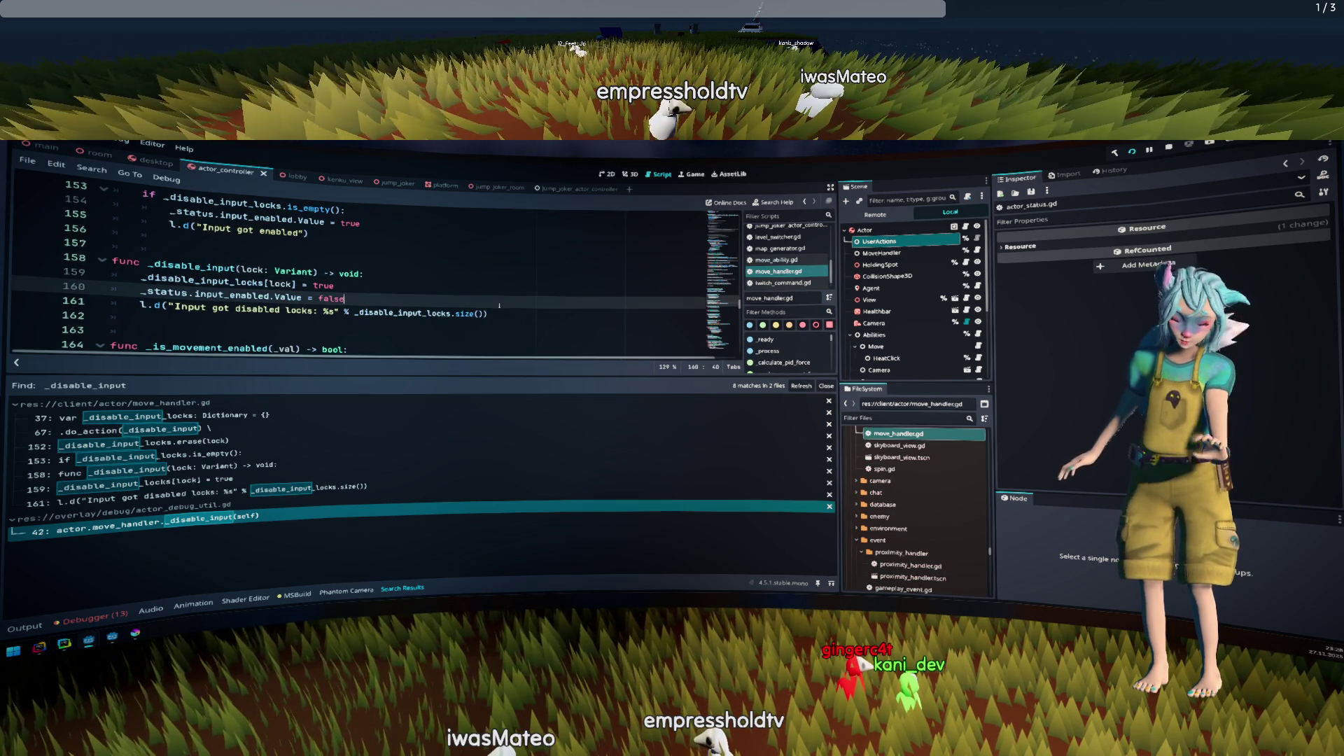
Hide the bottom panel and review _disable_input and _apply_movement_force in move_handler.gd
left_click(27, 627)
left_click(27, 627)
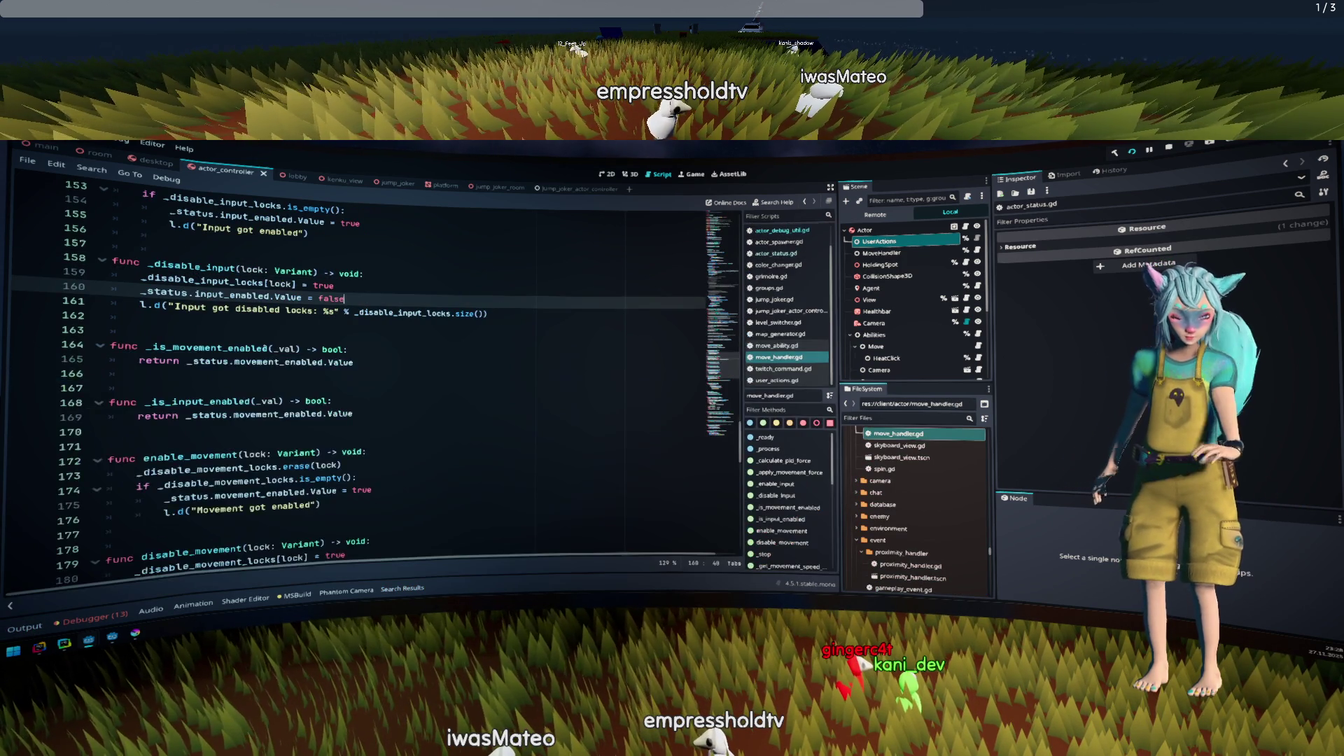
scroll(280, 385, "up", 8)
left_click(284, 427)
scroll(269, 350, "up", 2)
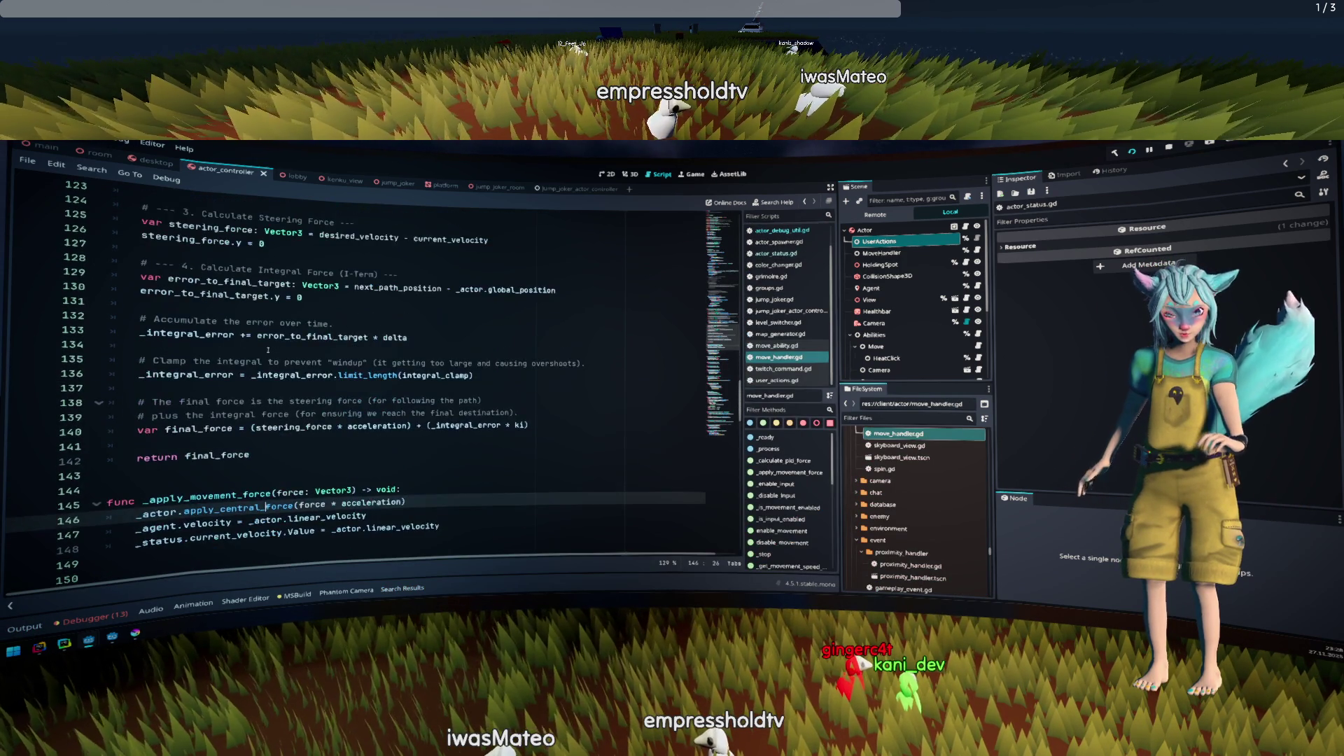
scroll(268, 350, "down", 8)
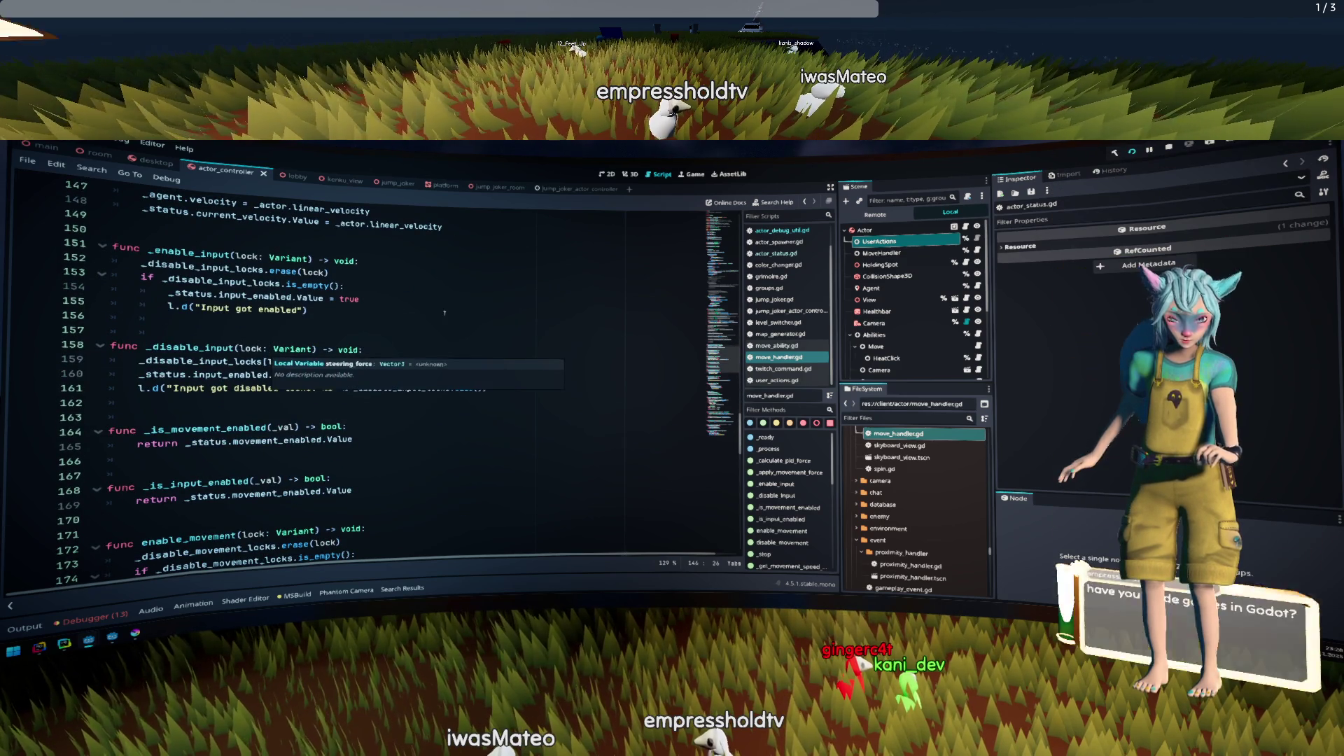
left_click(443, 313)
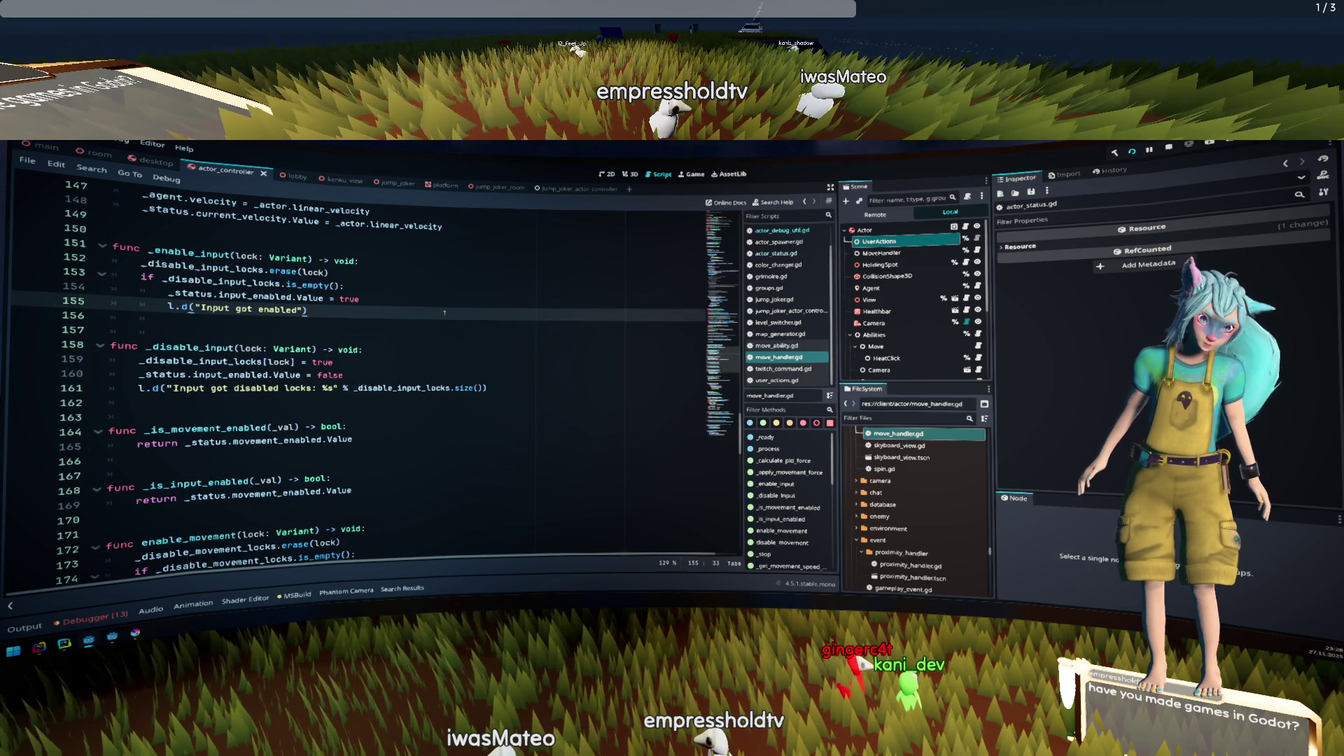
Scroll to wait_until_hit_floor and inspect the GDRx.timer parameter hints on line 238
scroll(444, 313, "down", 8)
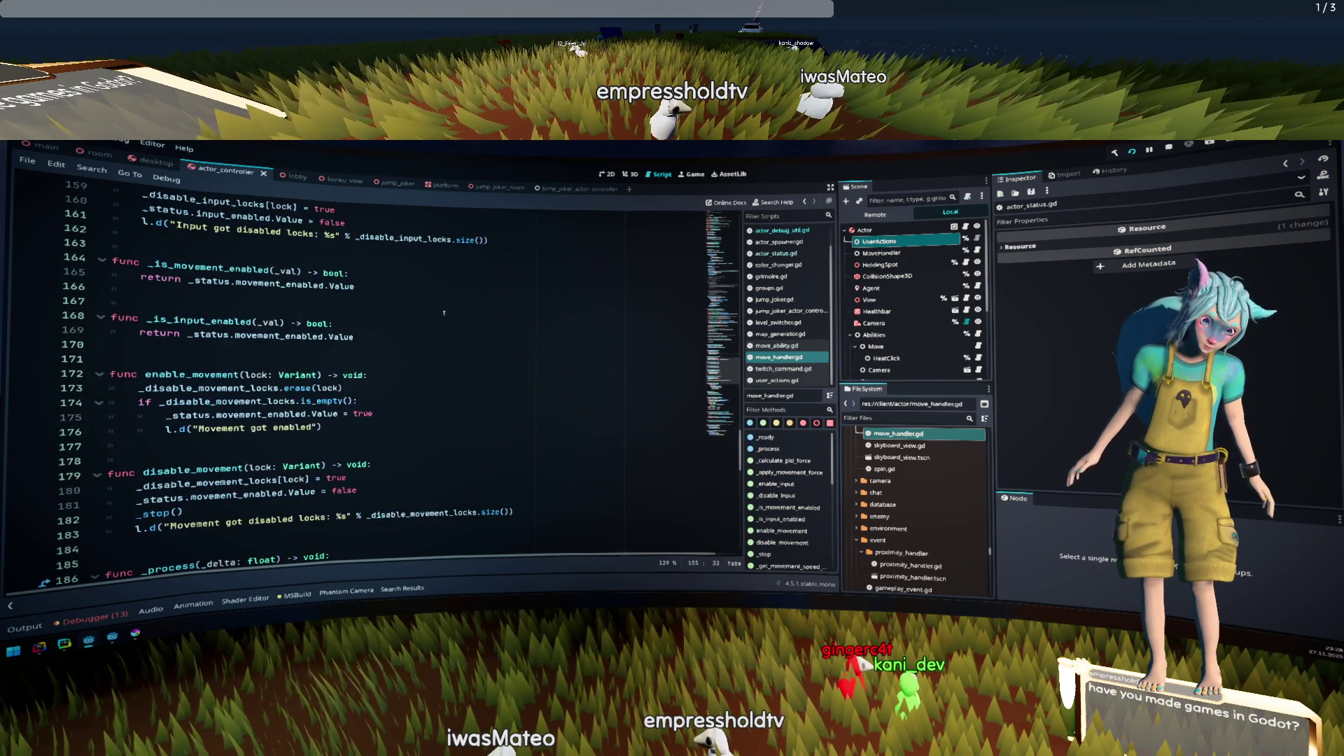
scroll(443, 313, "down", 7)
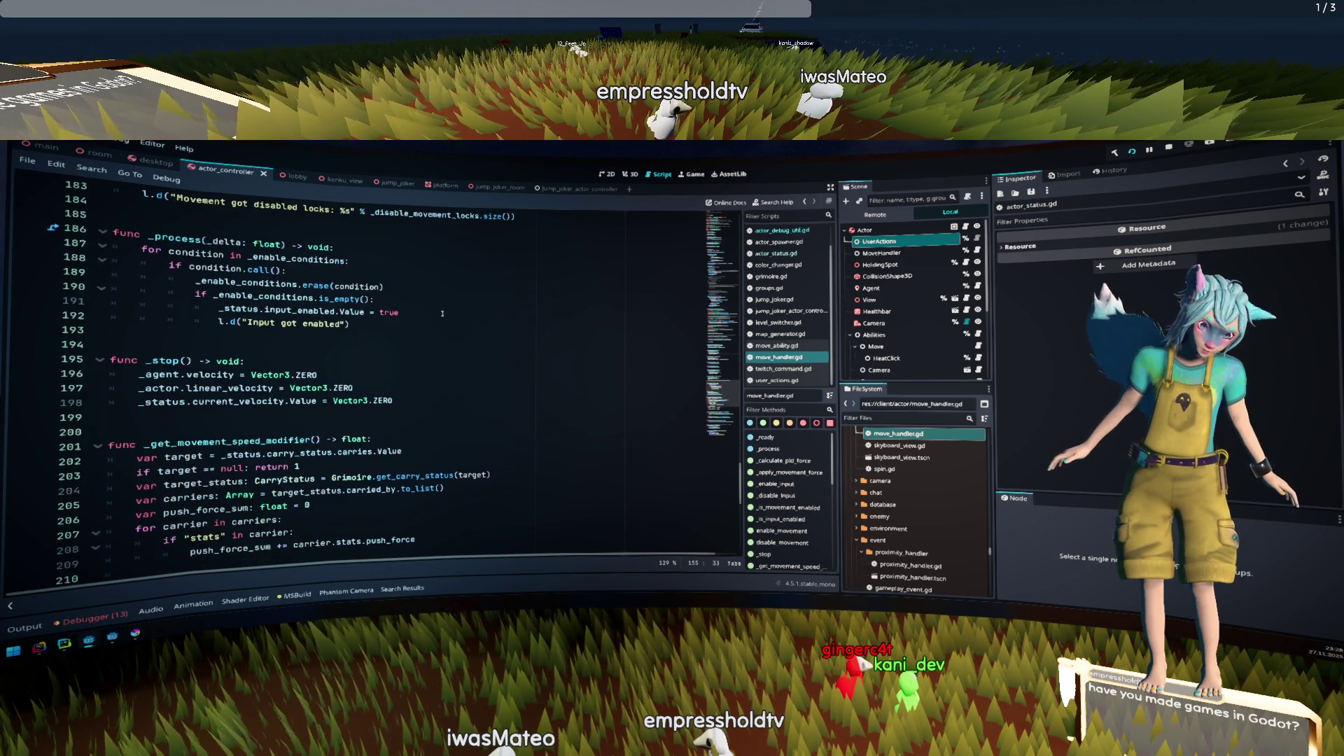
scroll(442, 313, "down", 8)
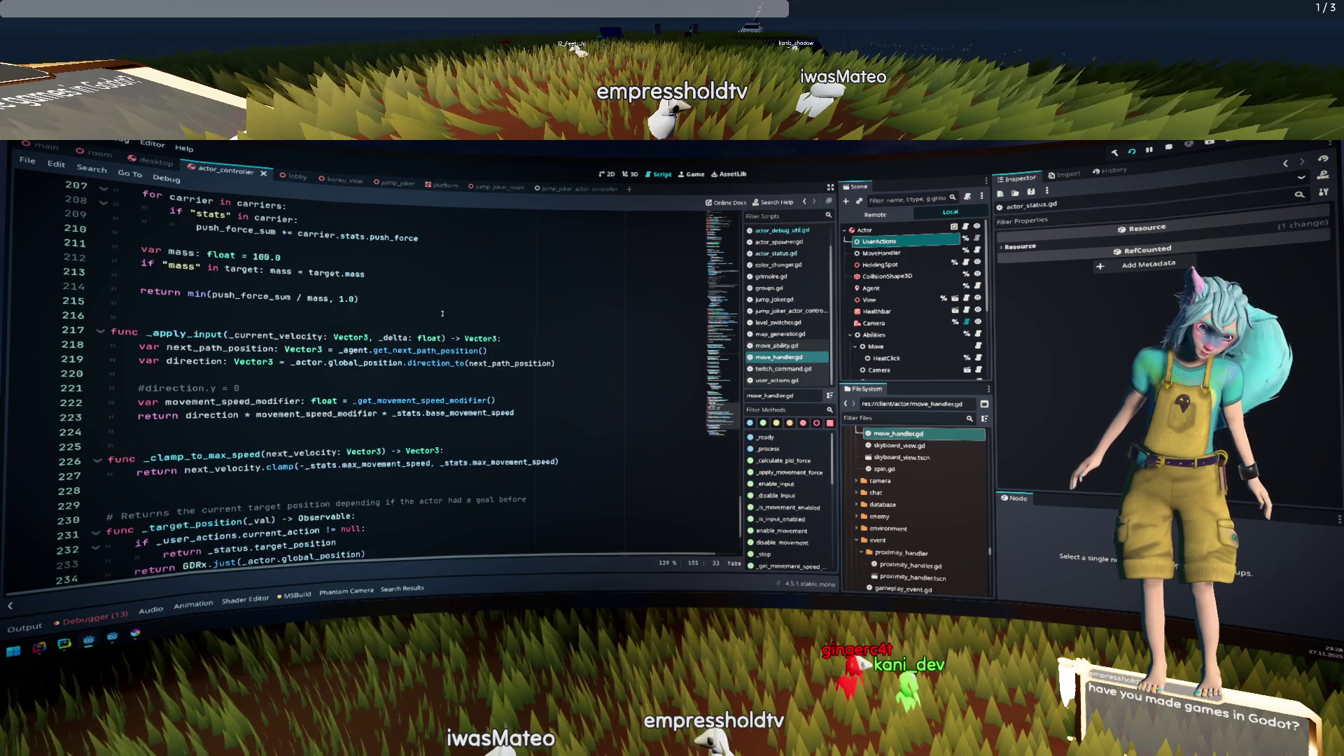
left_click(442, 313)
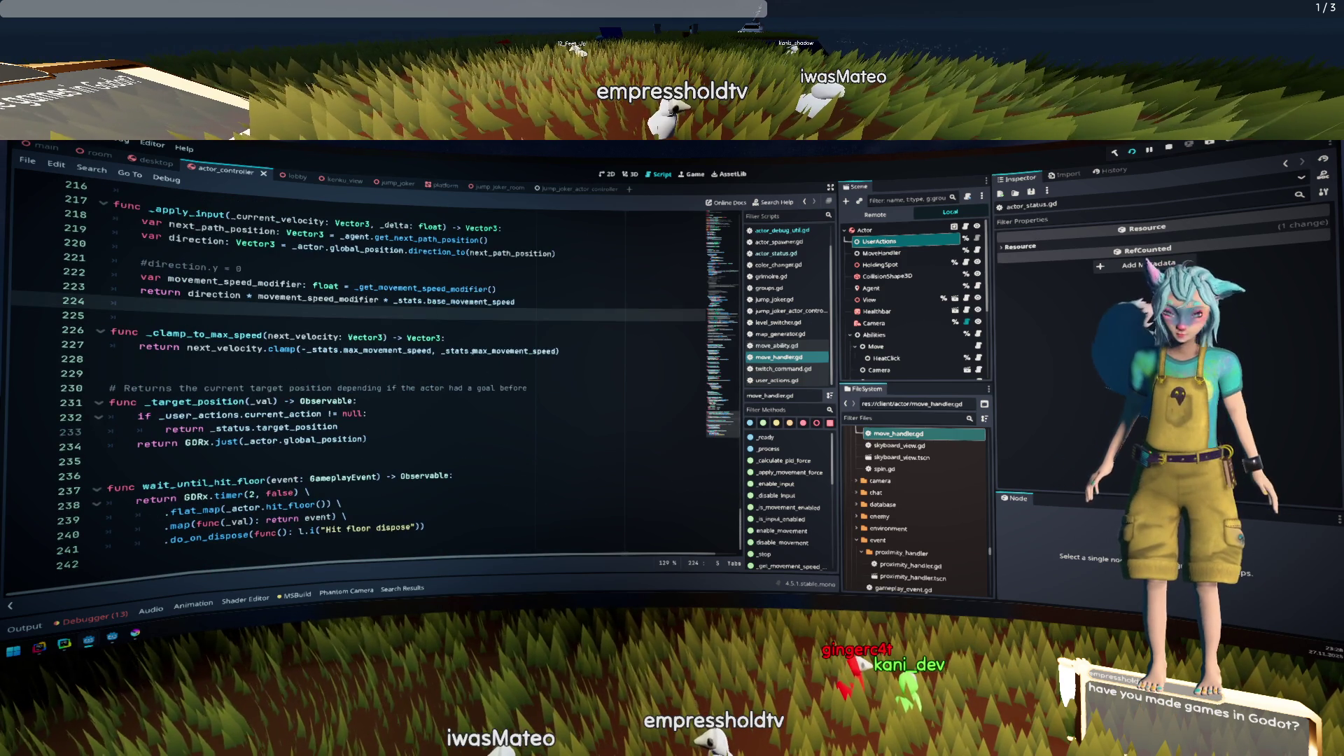
left_click(346, 465)
double_click(308, 500)
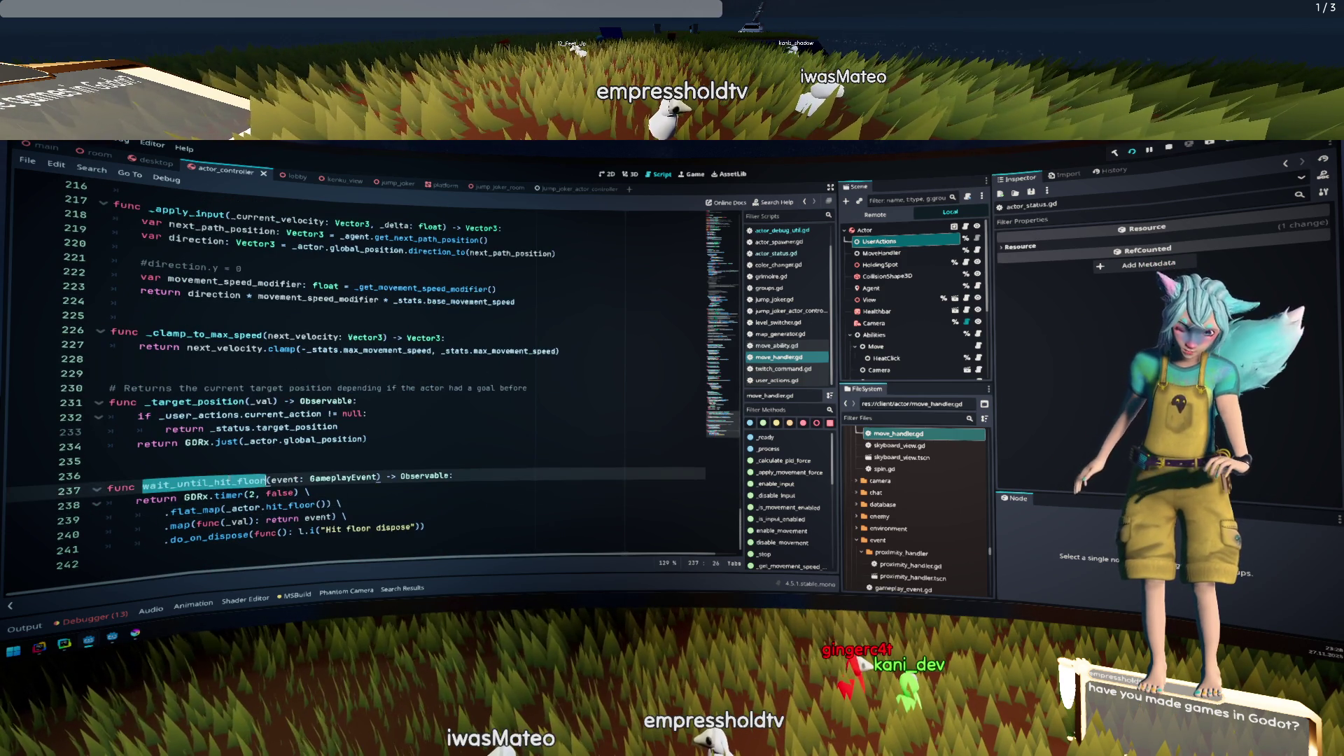
double_click(203, 482)
left_click(322, 482)
left_click_drag(184, 497, 245, 495)
left_click(249, 495)
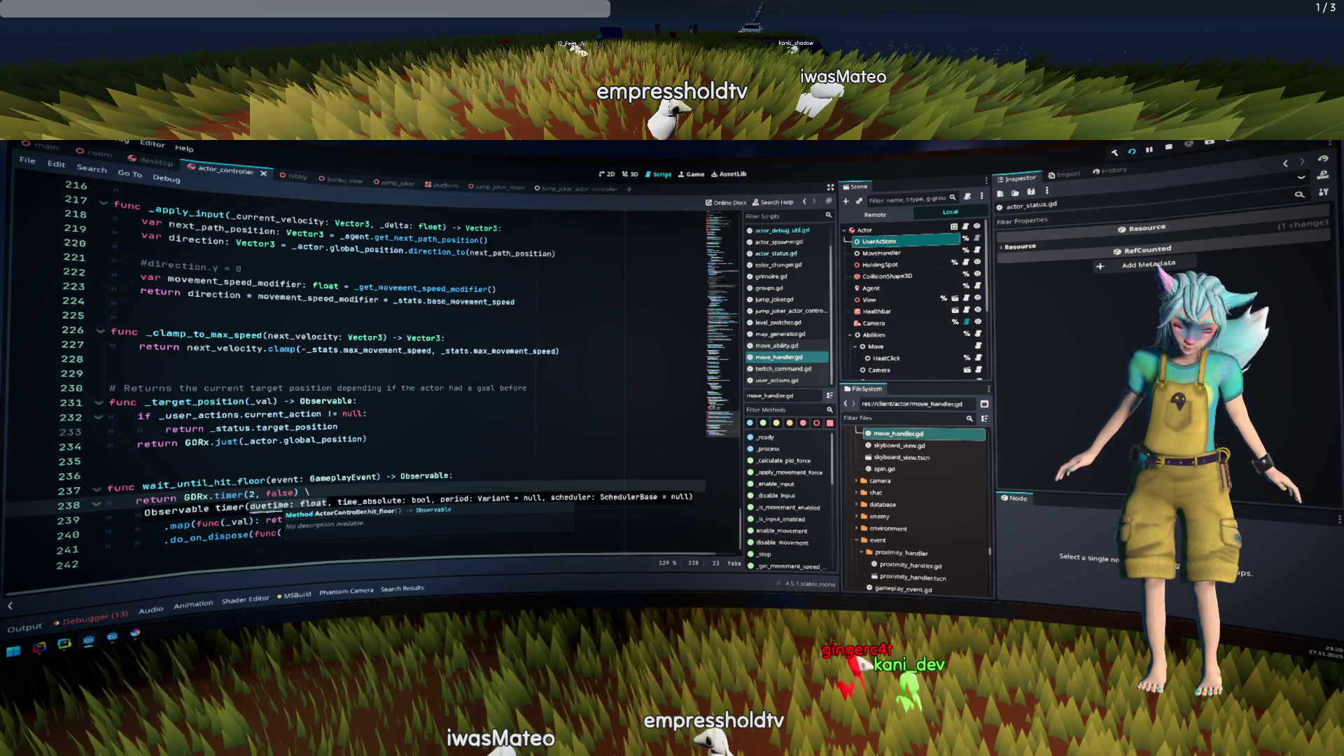
left_click(294, 478)
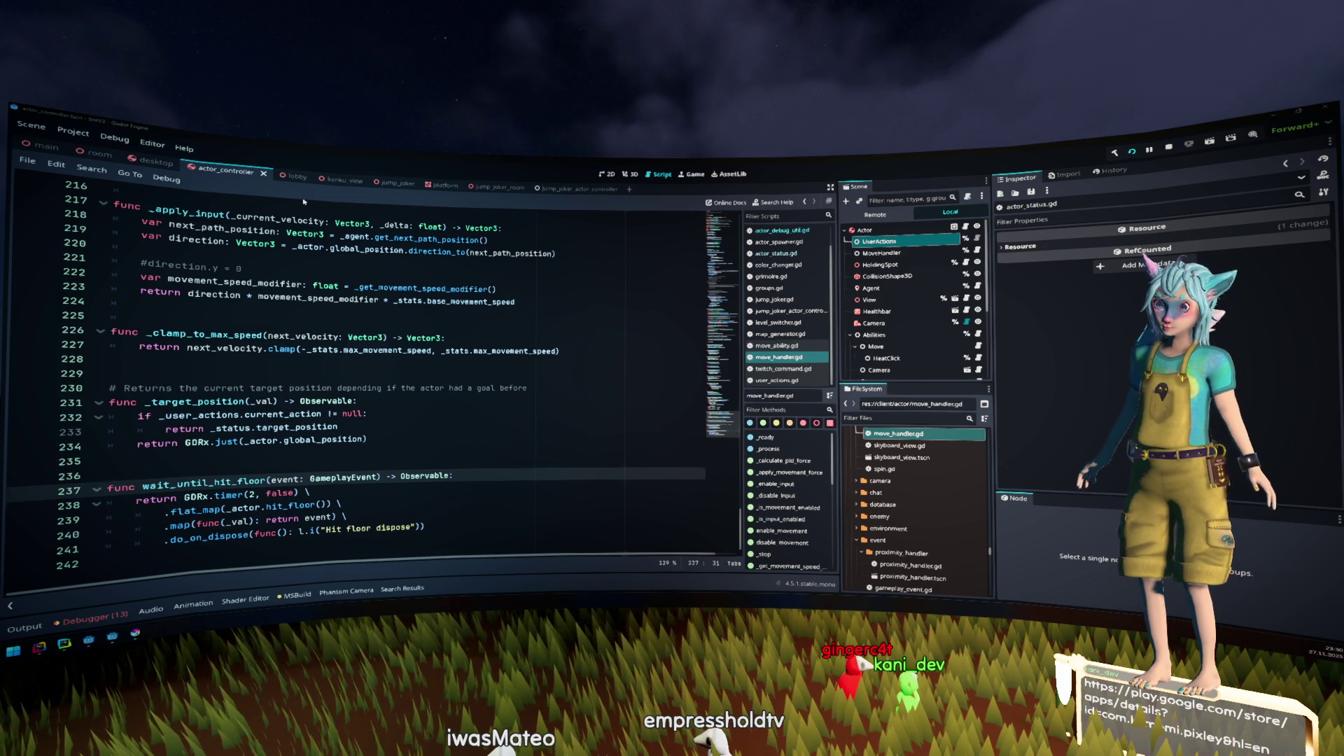
left_click(468, 317)
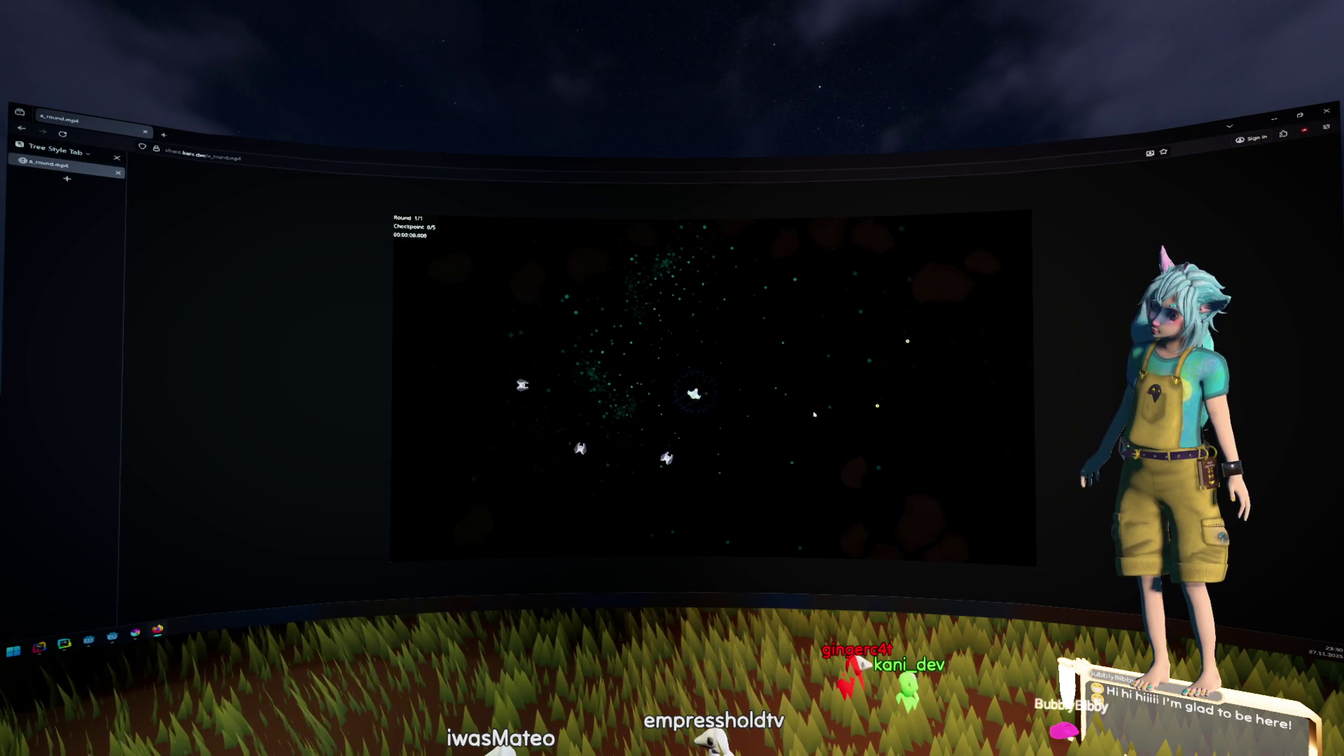
Watch the racing demo full screen to its 00:00:16.947 finish, then return to move_handler.gd
mouse_move(1024, 404)
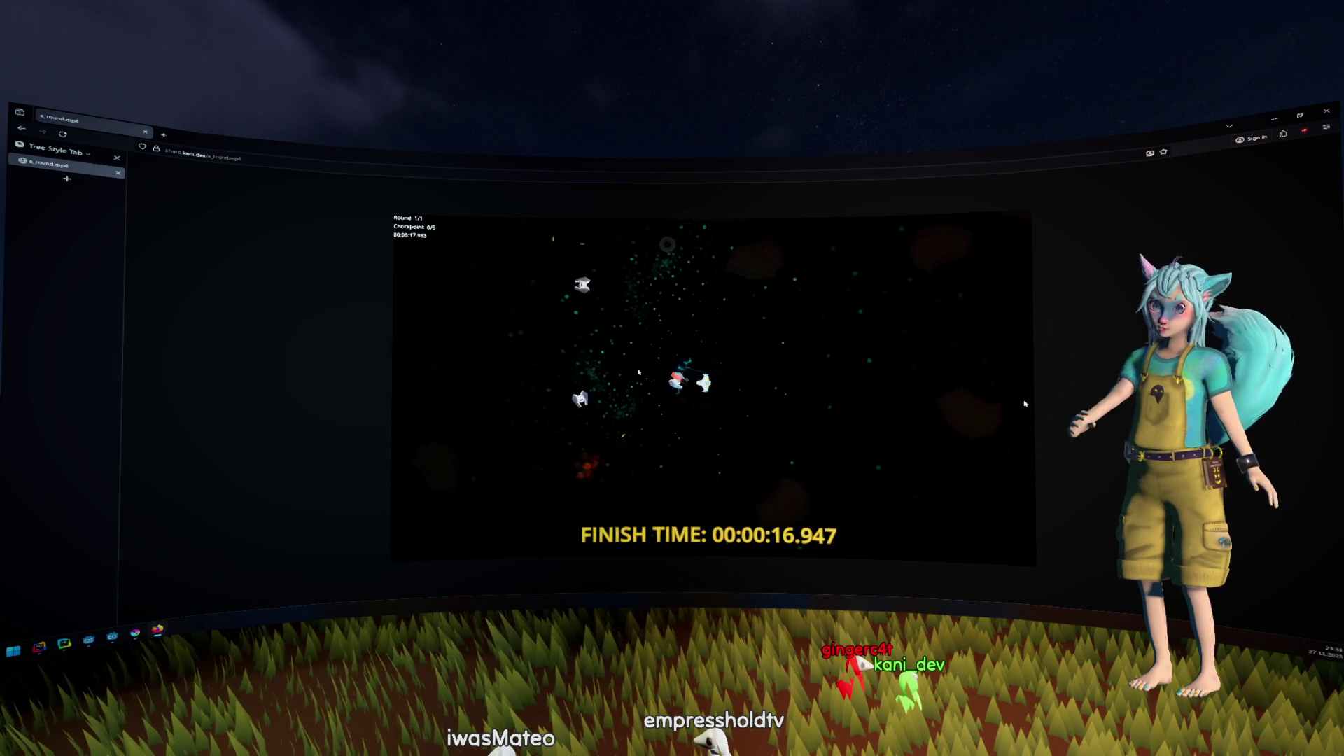
double_click(963, 442)
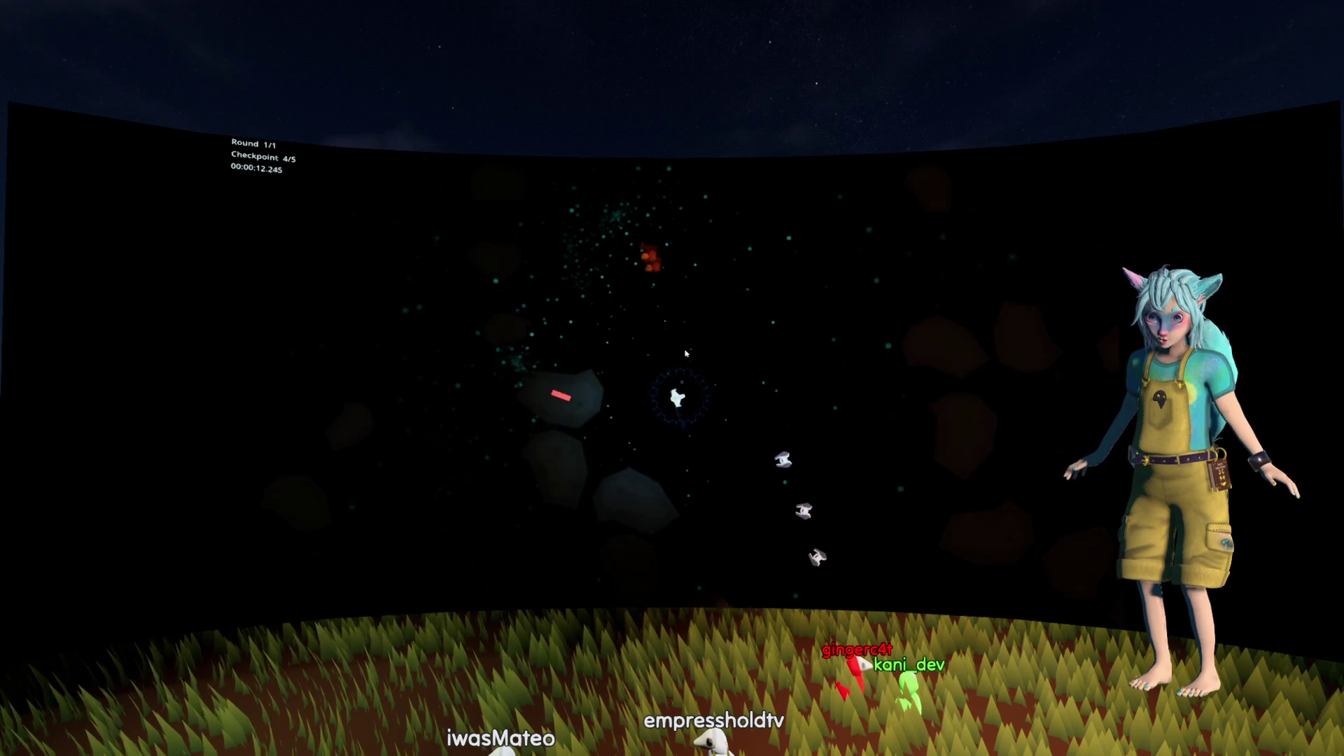
key("Escape")
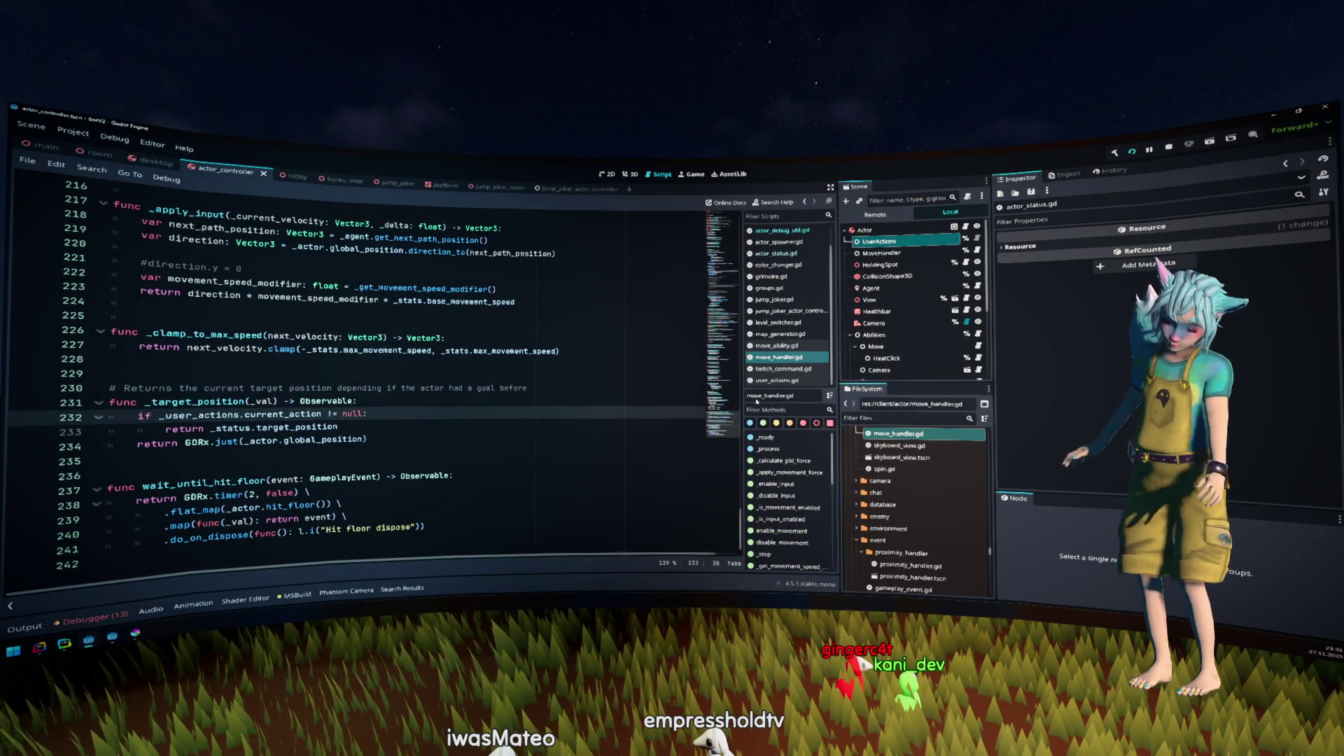
left_click(536, 400)
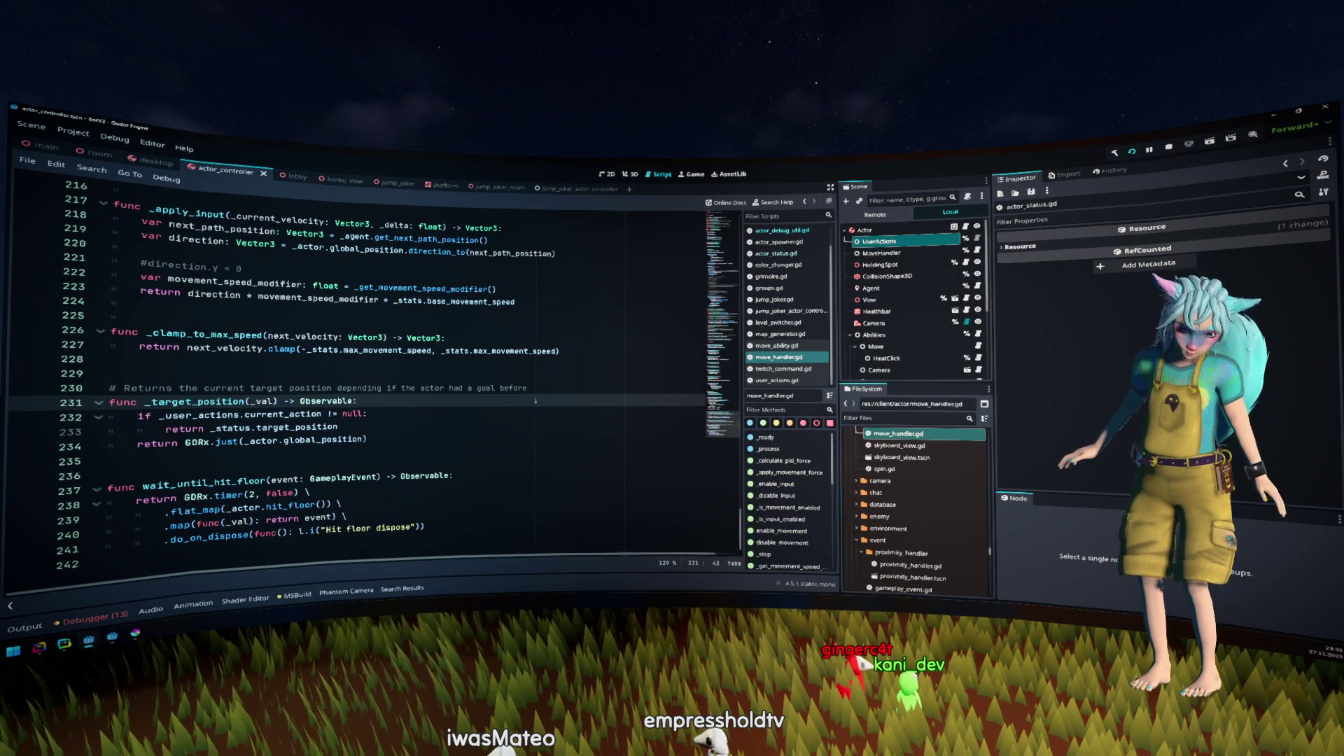
Select and review the wait_until_hit_floor timer chain on lines 238–240
left_click(572, 390)
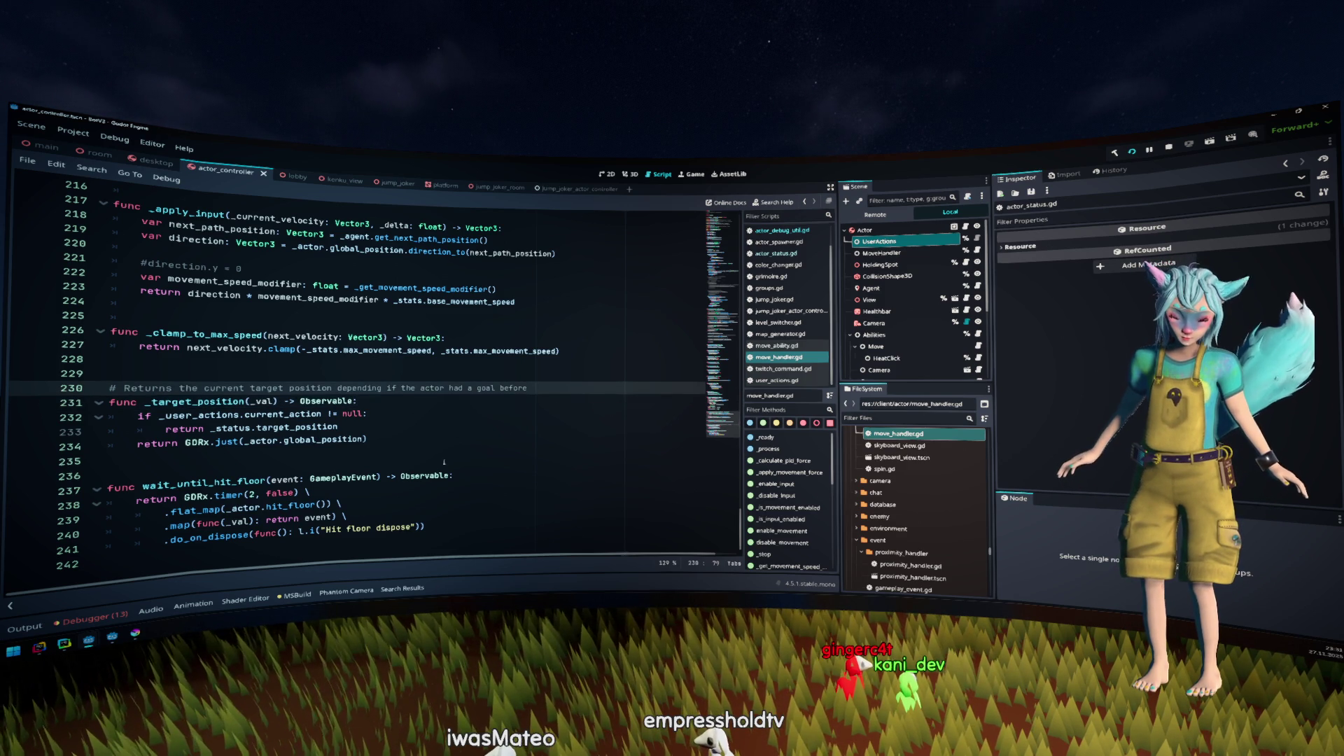
left_click(215, 495)
left_click_drag(107, 499, 478, 530)
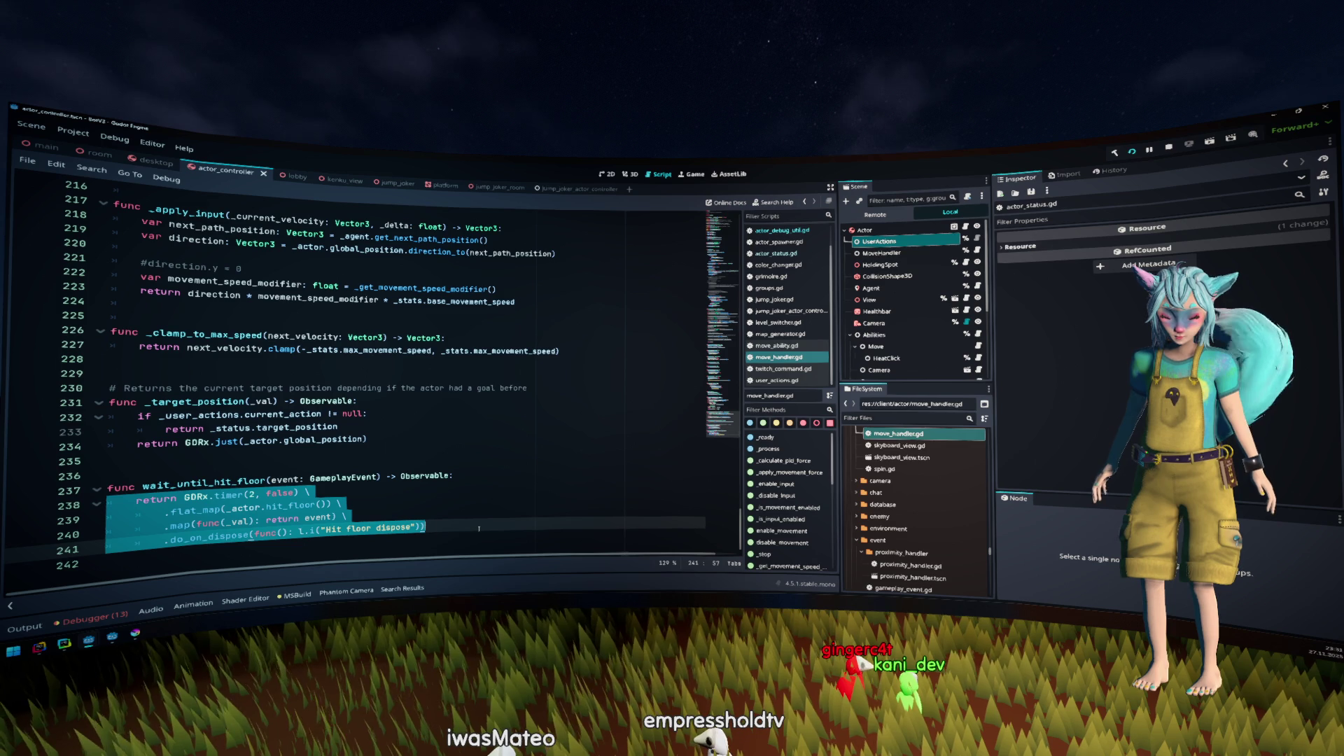
left_click(391, 527)
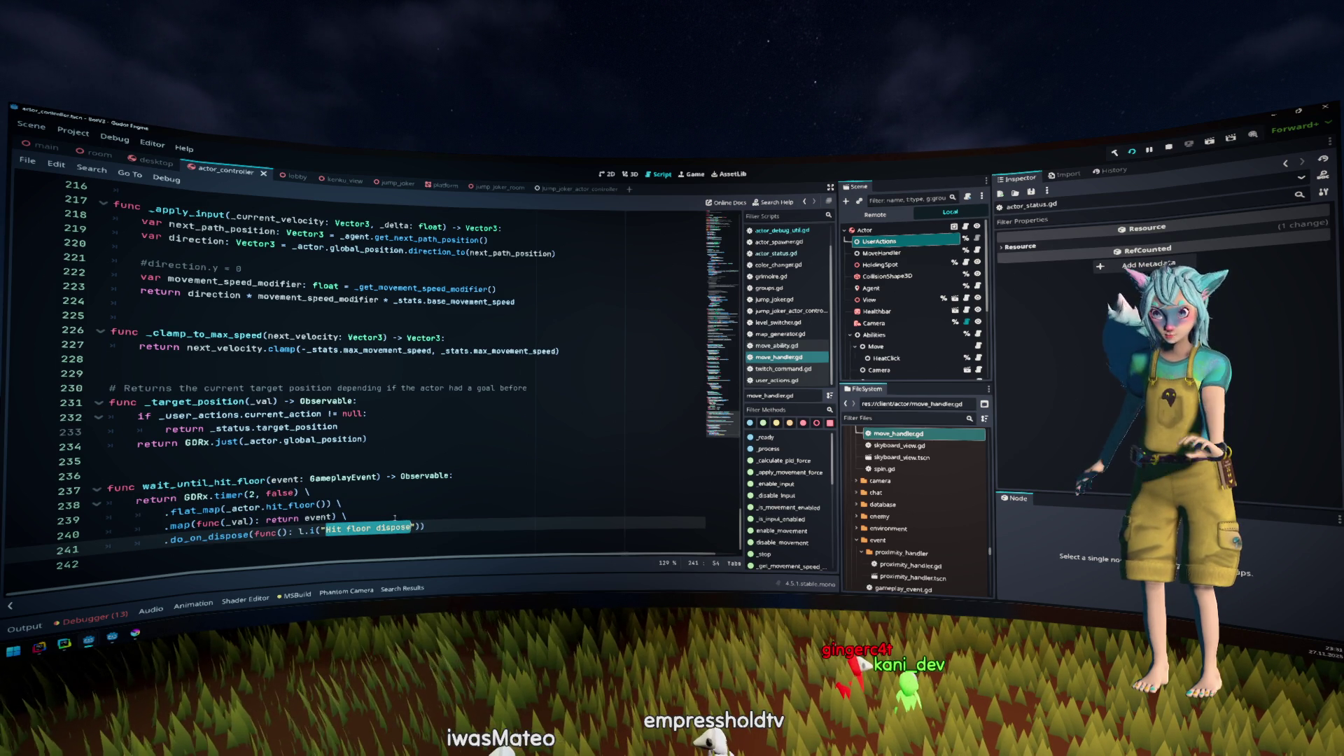
Follow hit_floor on line 239 to its definition in actor_controller.gd
mouse_move(180, 525)
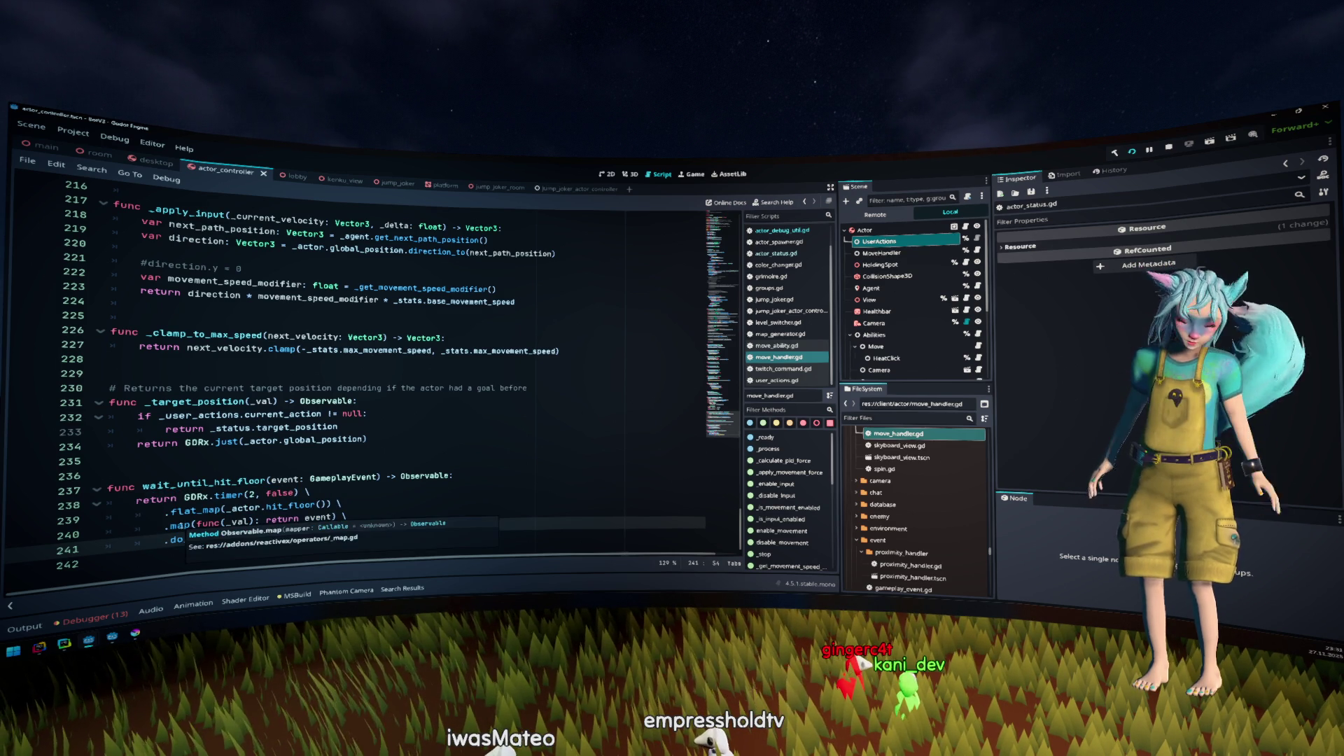
left_click(380, 490)
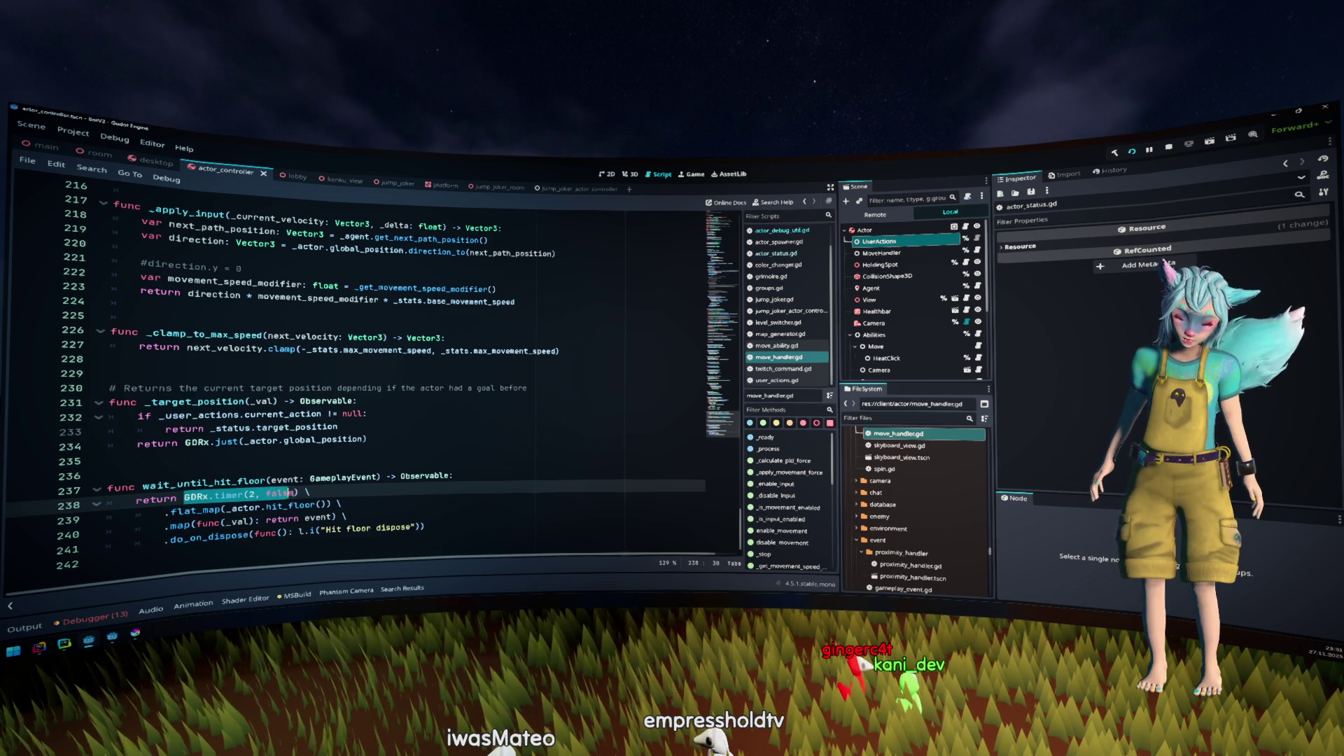
left_click(223, 510)
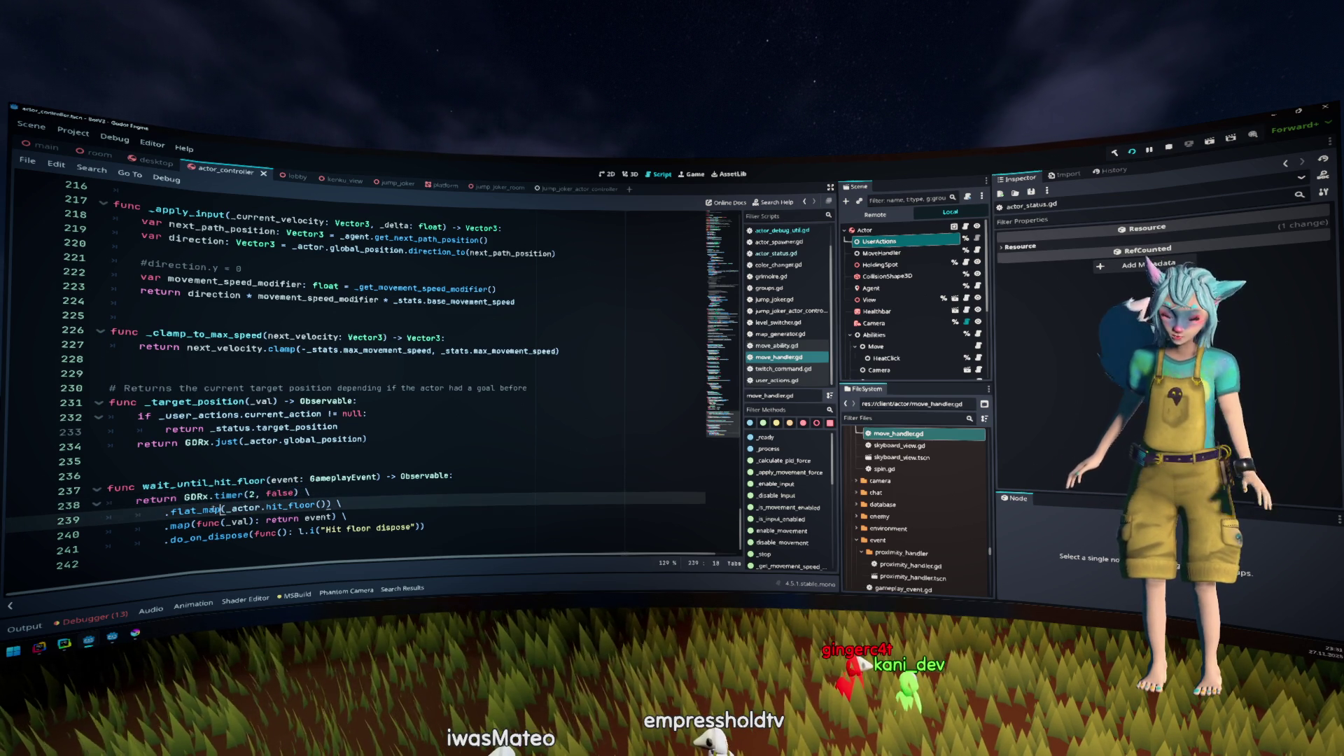
left_click(289, 508, "ctrl")
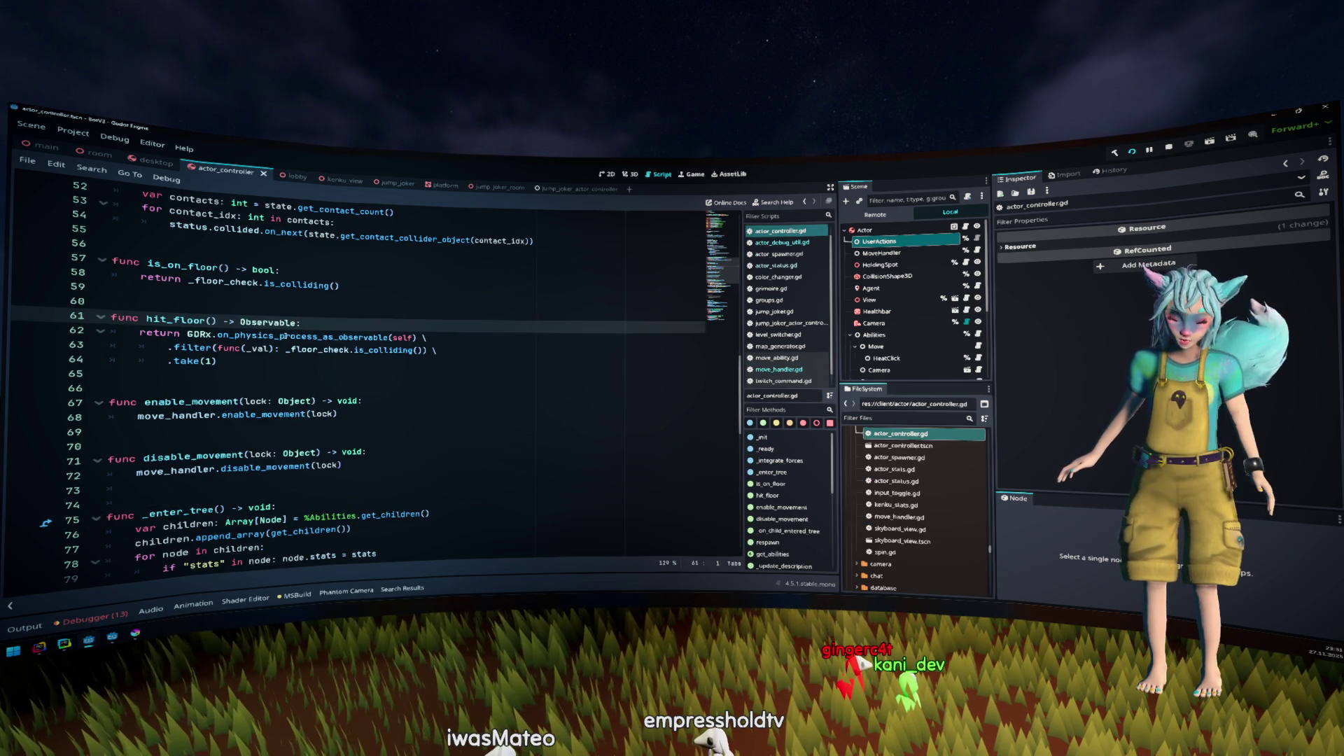
left_click(323, 337)
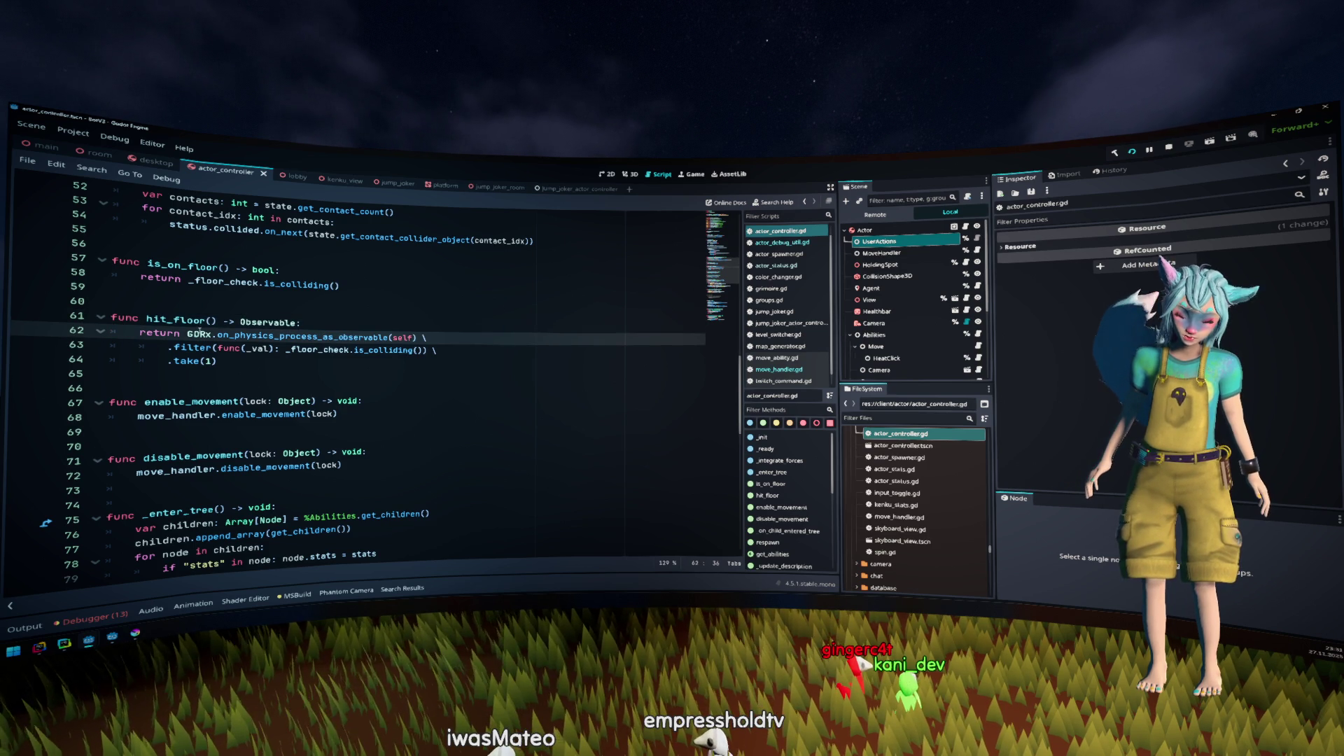
double_click(274, 340)
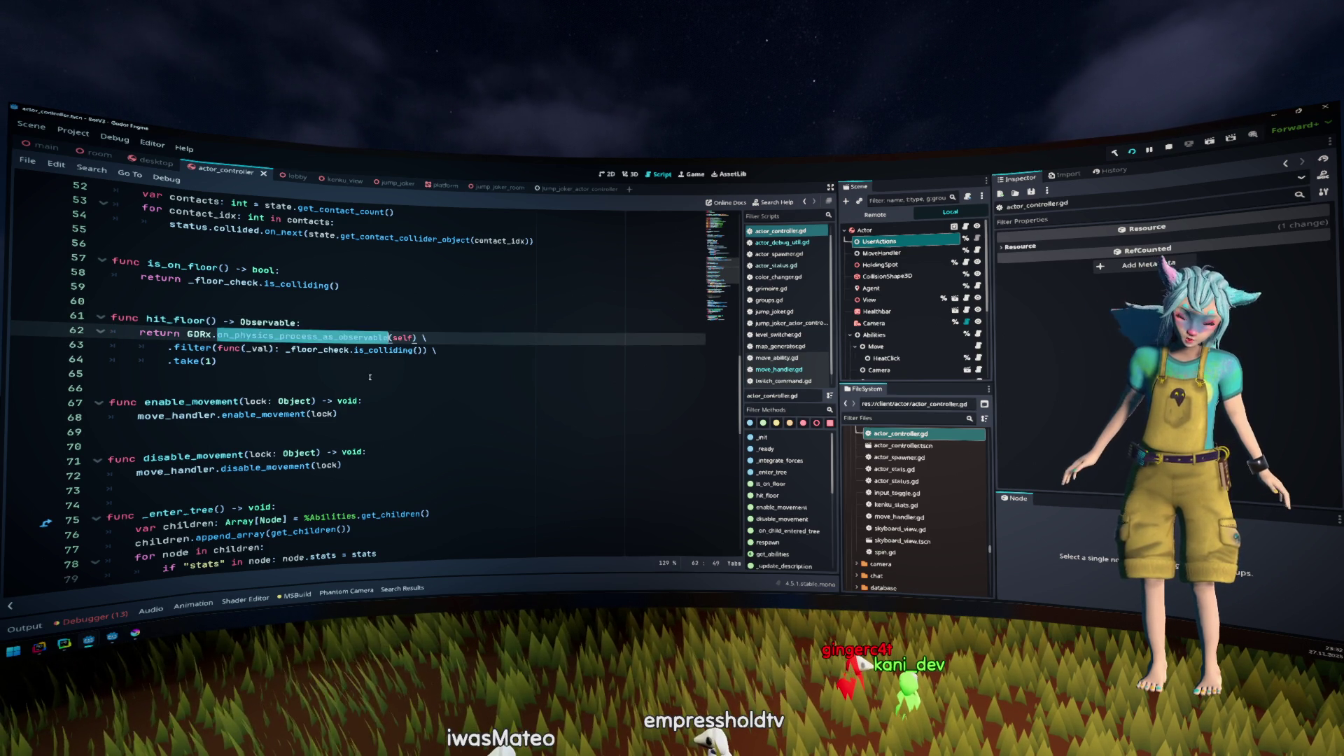
left_click(383, 366)
double_click(385, 350)
double_click(317, 350)
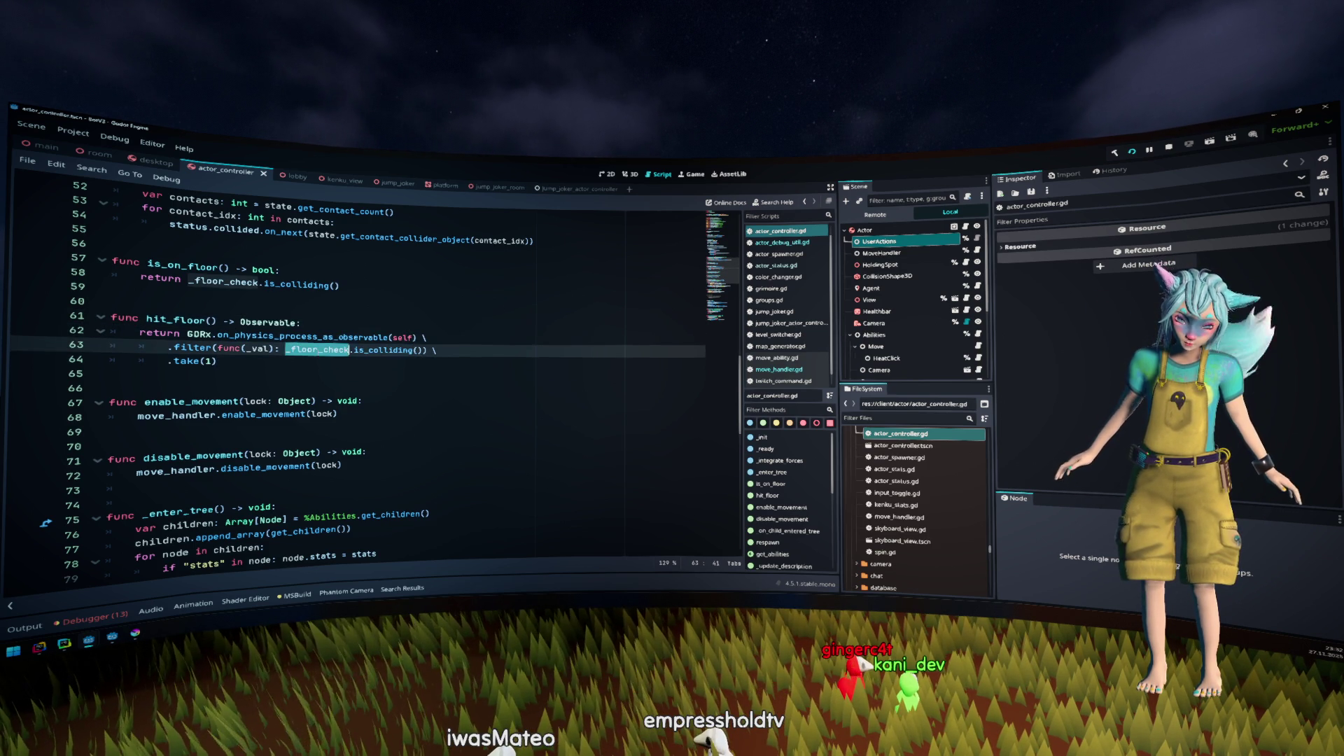
double_click(373, 352)
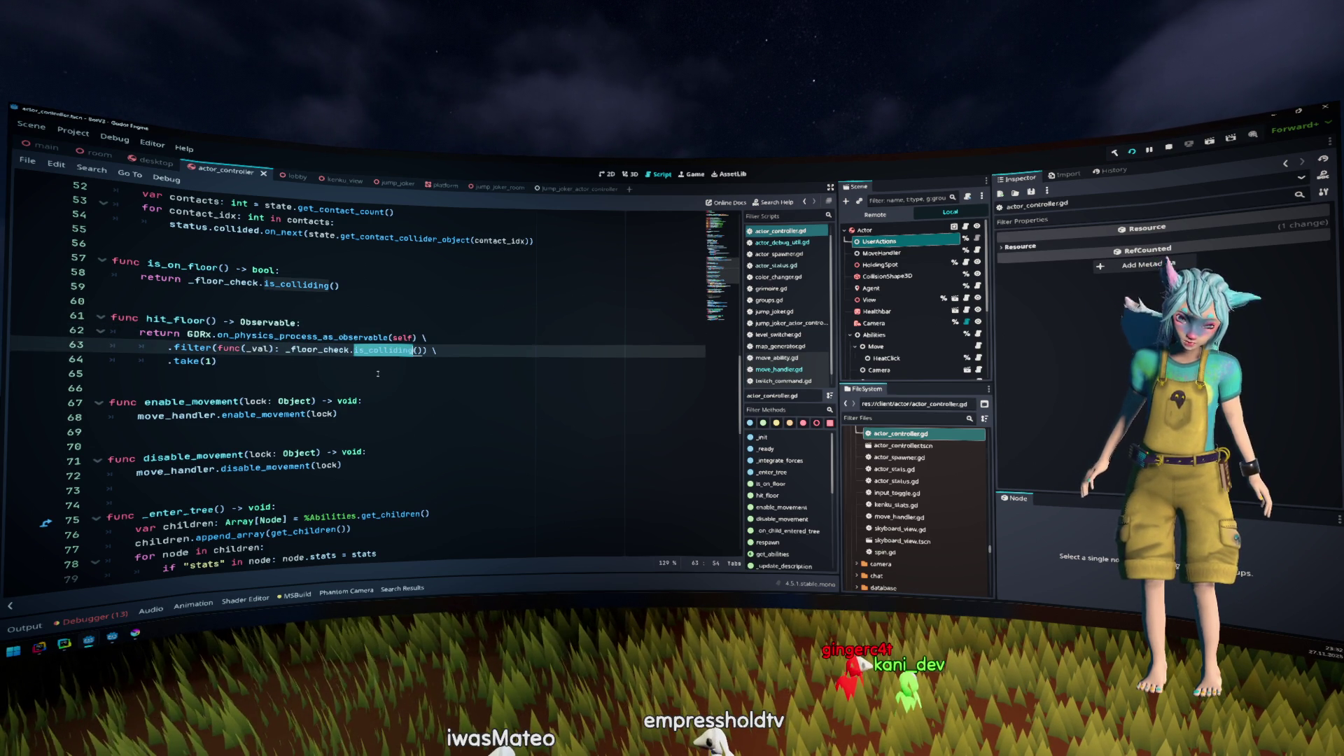
left_click(302, 362)
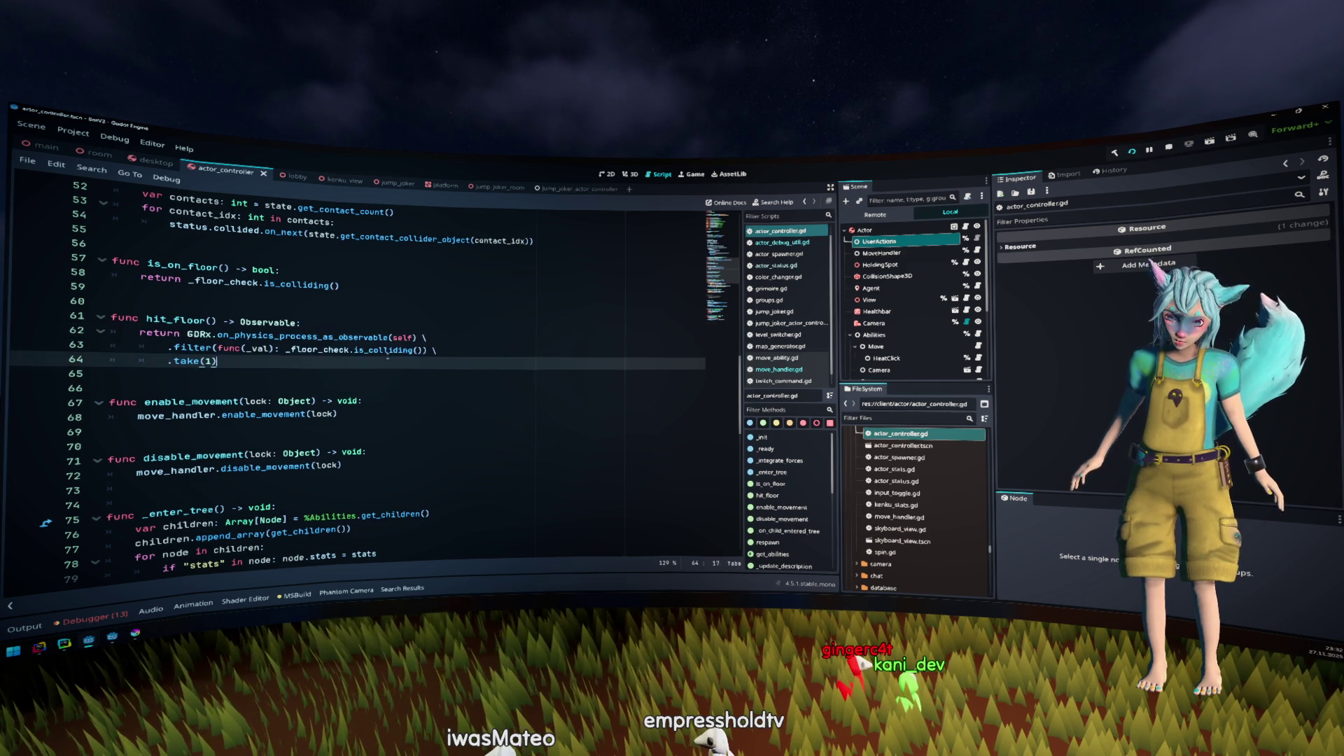
left_click(382, 350, "ctrl")
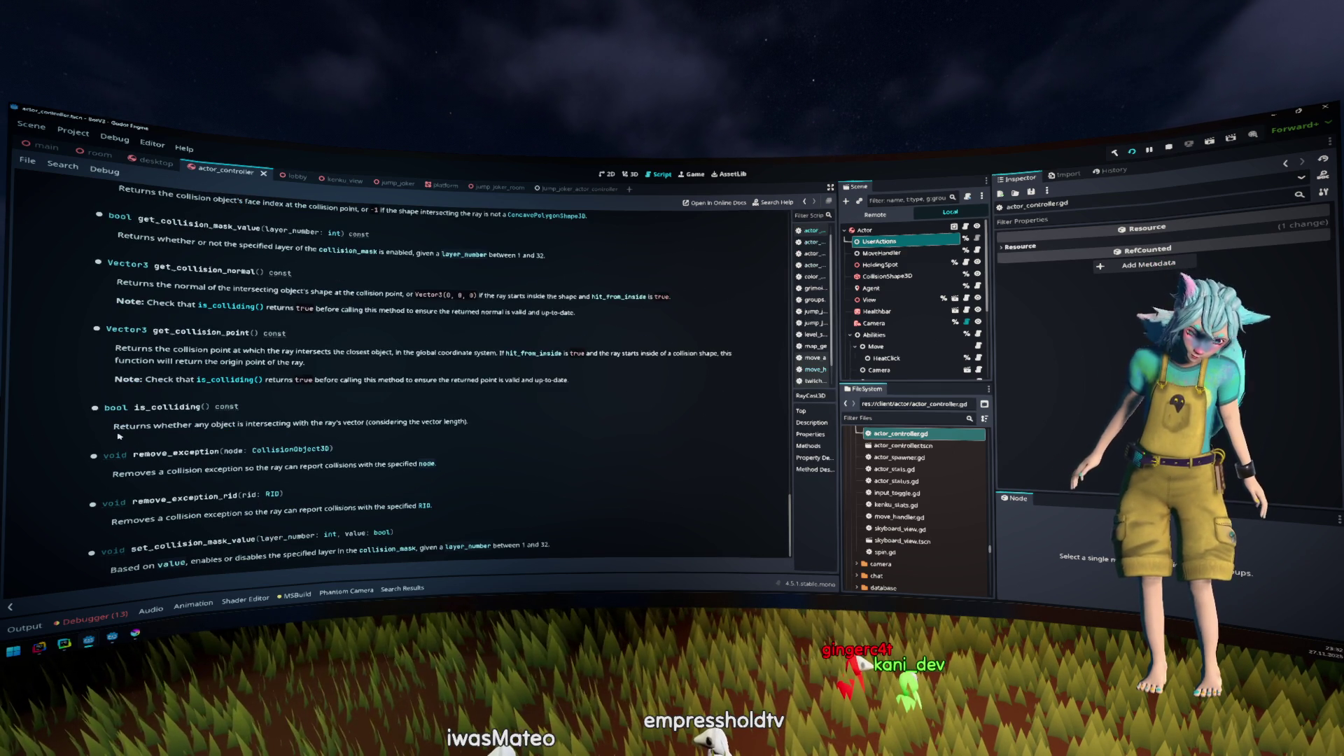
left_click_drag(114, 426, 340, 427)
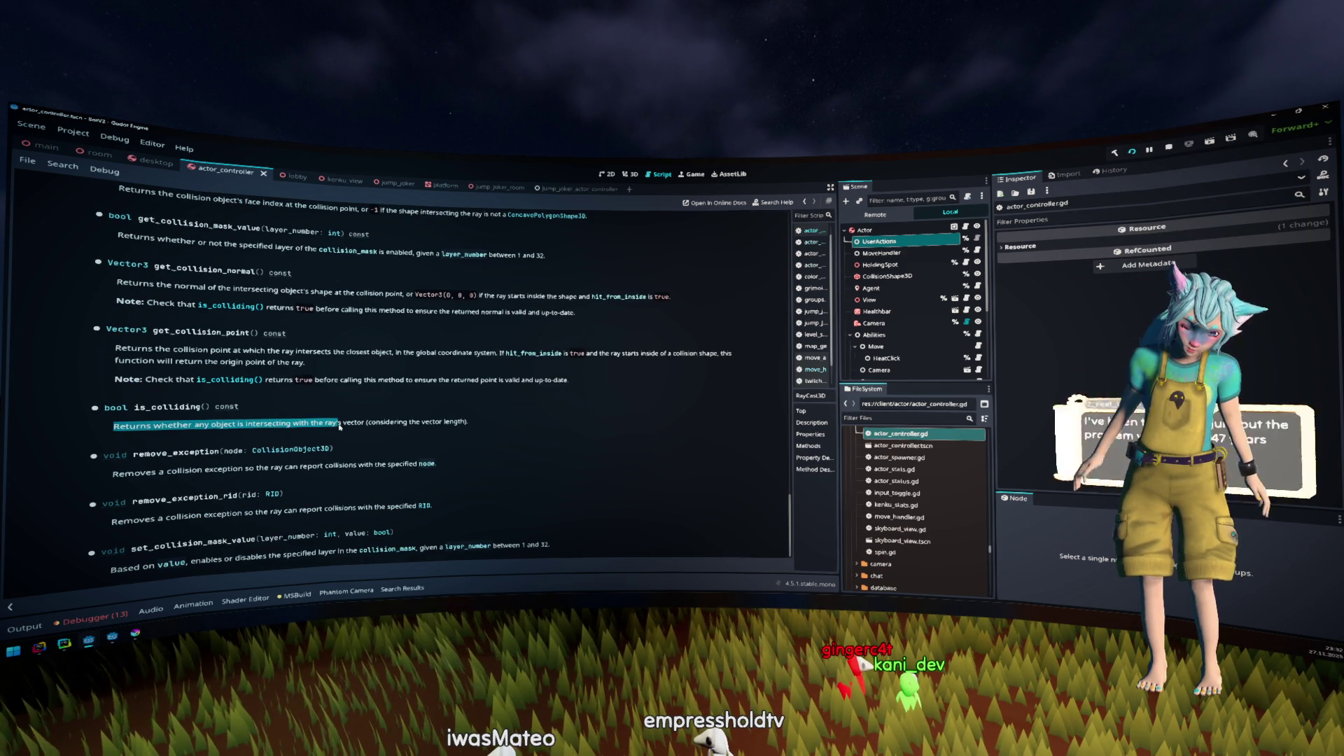
key("alt+Left")
double_click(316, 350)
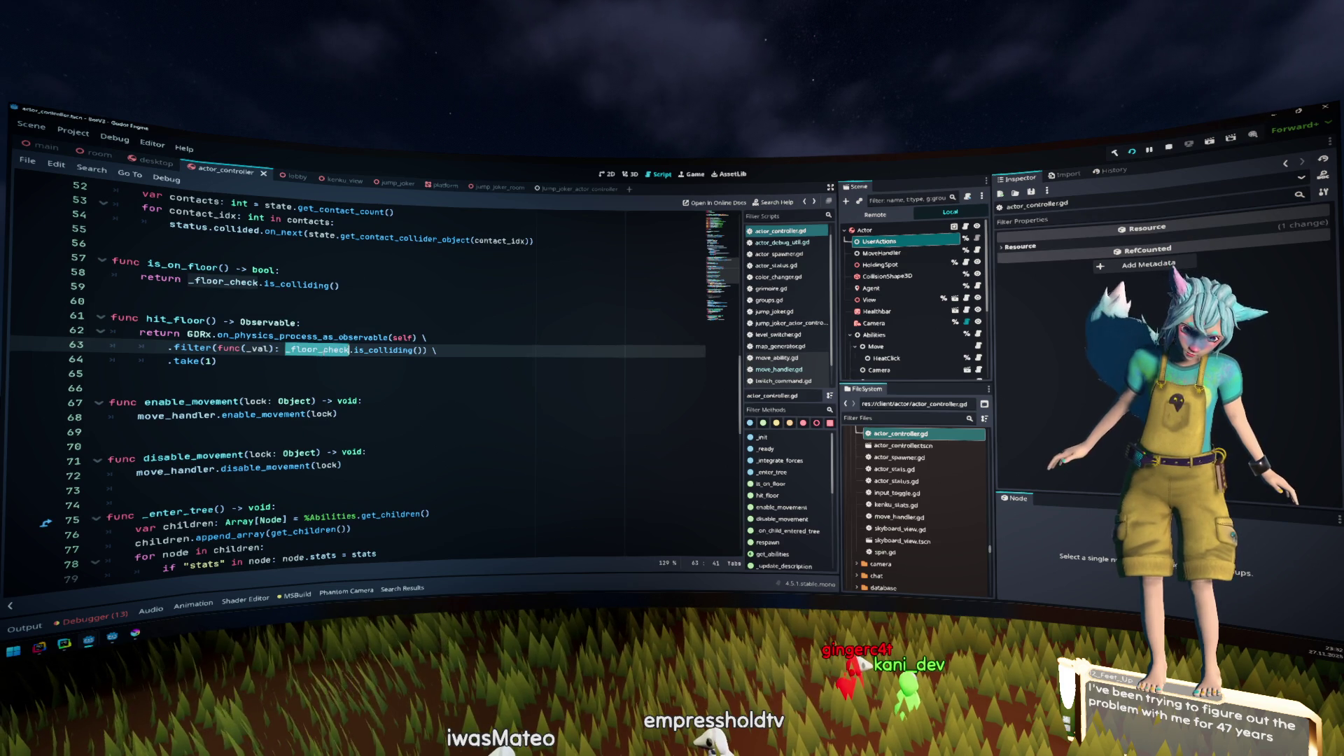
scroll(325, 351, "up", 3)
scroll(324, 351, "up", 5)
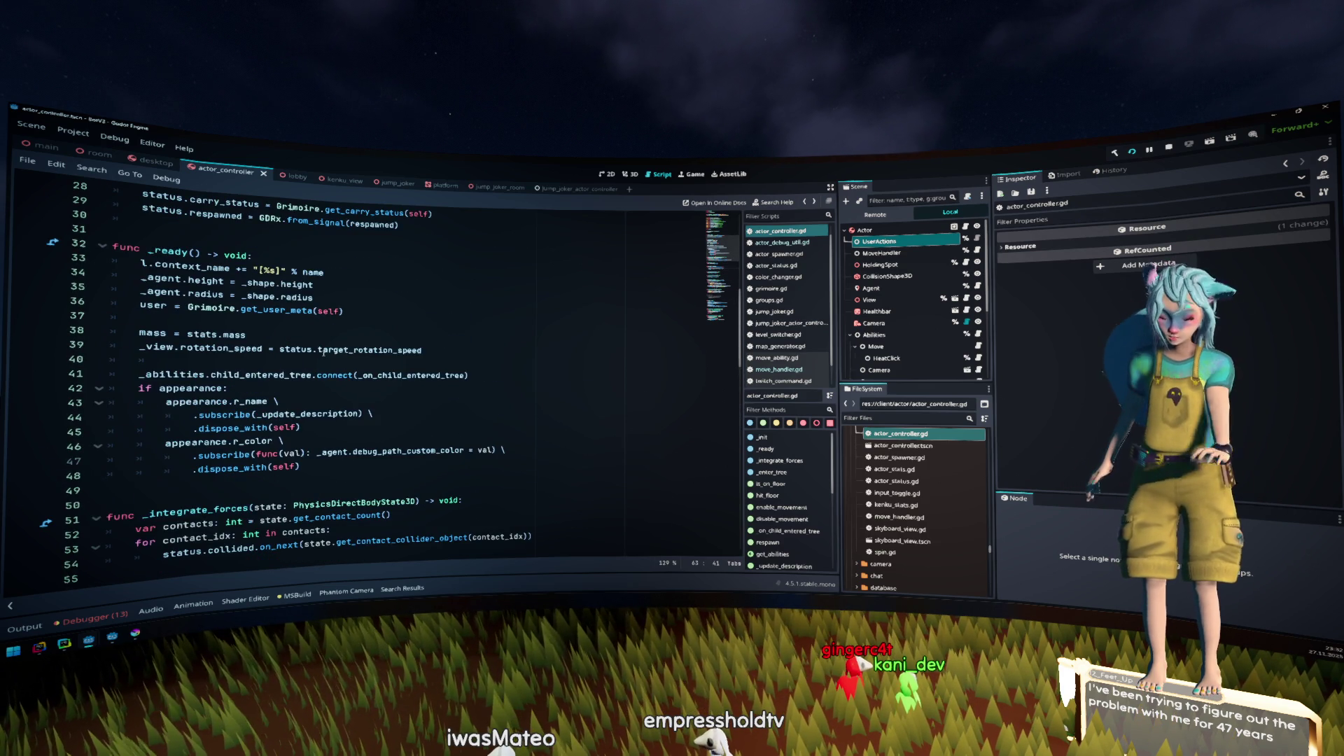
scroll(325, 352, "down", 7)
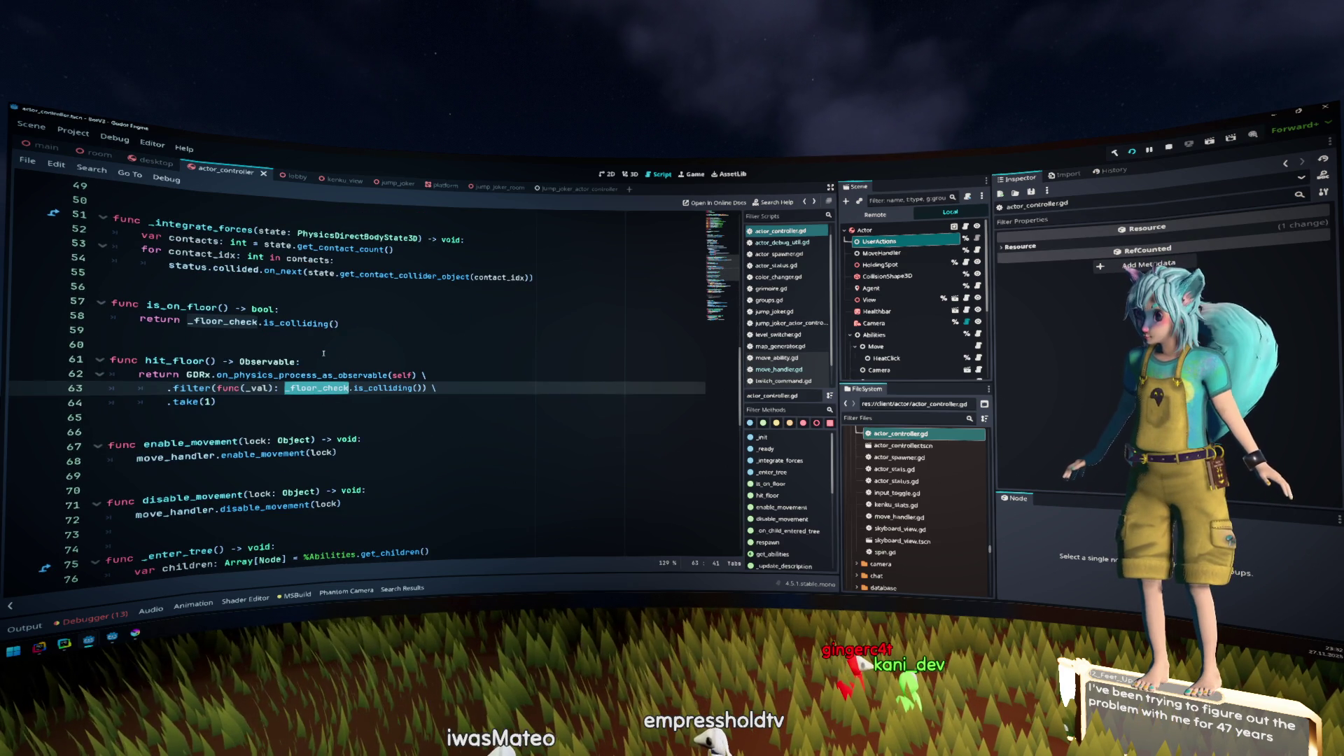